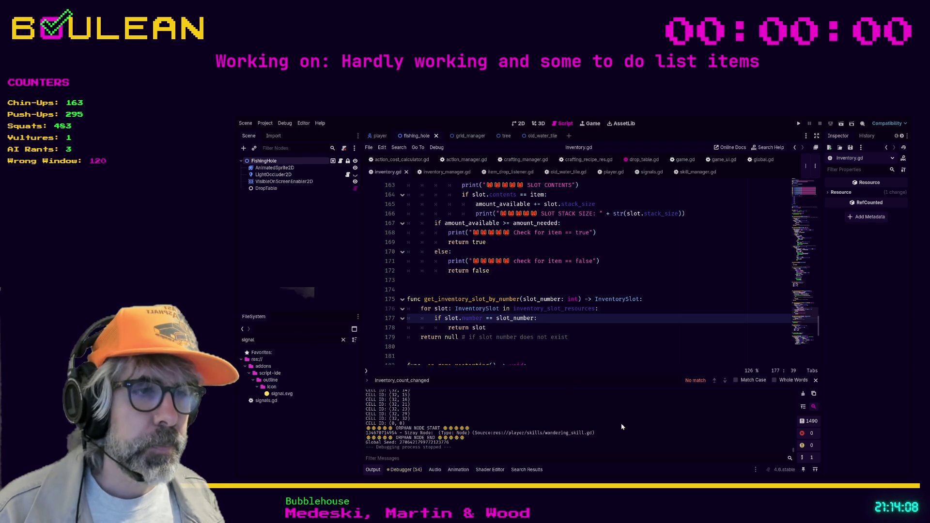
# Step: Show the Debugger Errors list of 54 GDScript warnings, scrolled to the top rows
pyautogui.click(416, 470)
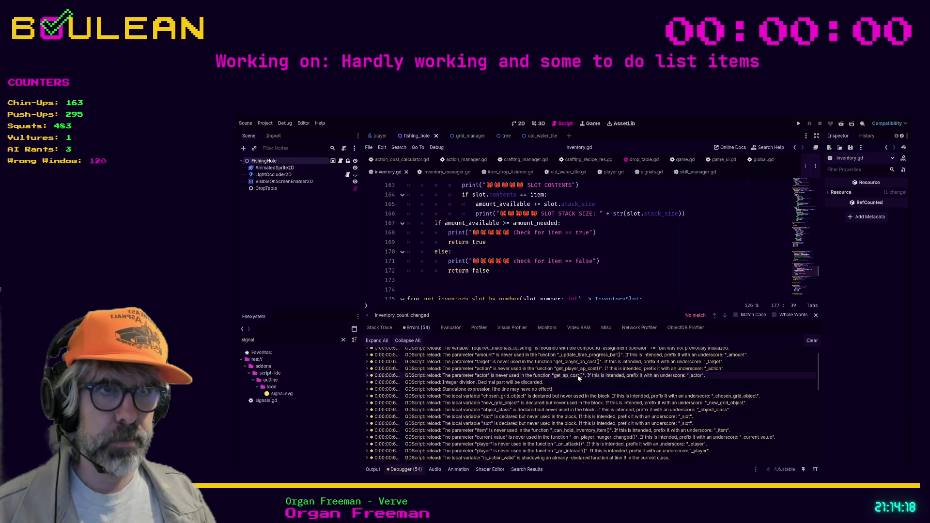
pyautogui.scroll(1, 584, 378)
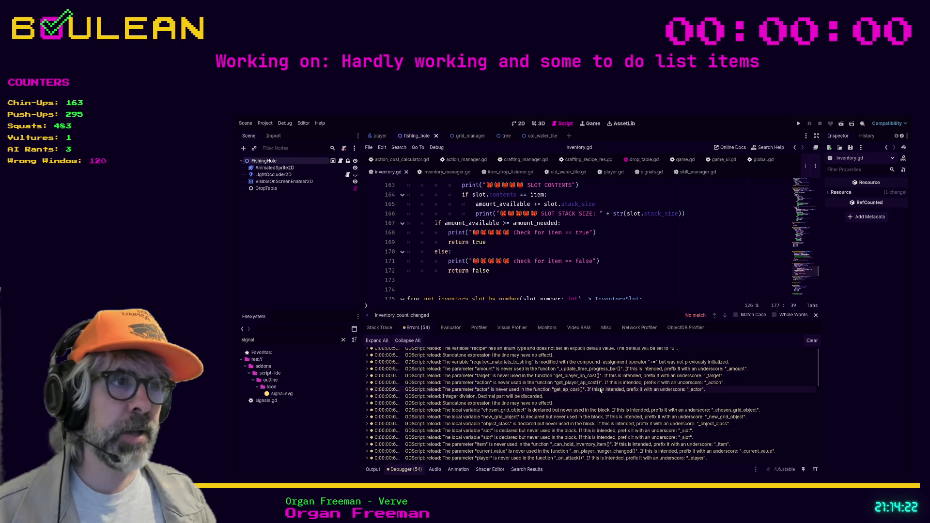
pyautogui.scroll(1, 601, 389)
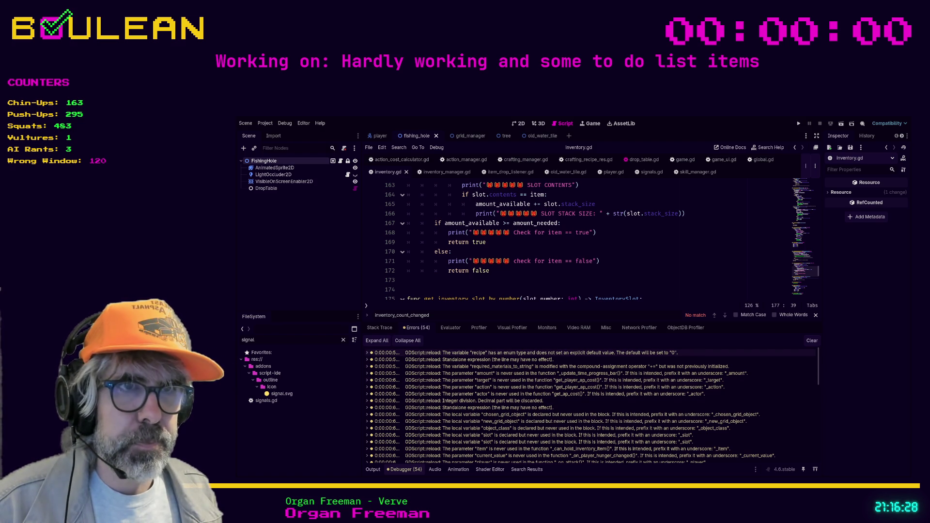
pyautogui.click(571, 354)
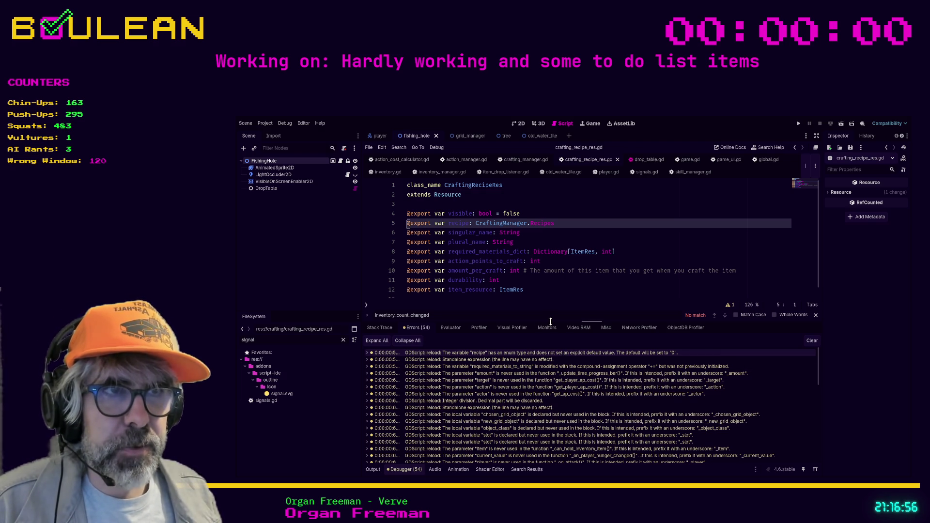
# Step: Enlarge the warnings list and jump to the recipe declaration on line 5 of crafting_recipe_res.gd
pyautogui.moveTo(552, 322); pyautogui.dragTo(553, 311)
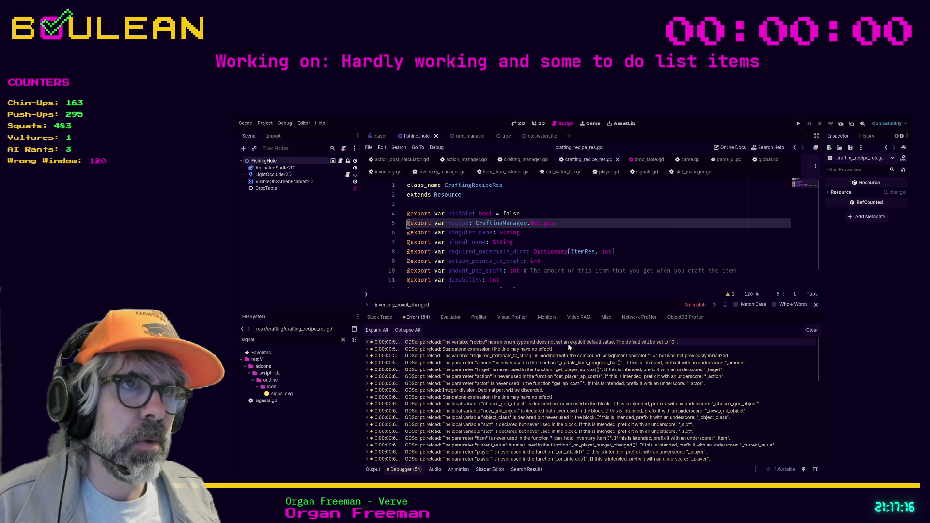
pyautogui.click(474, 224)
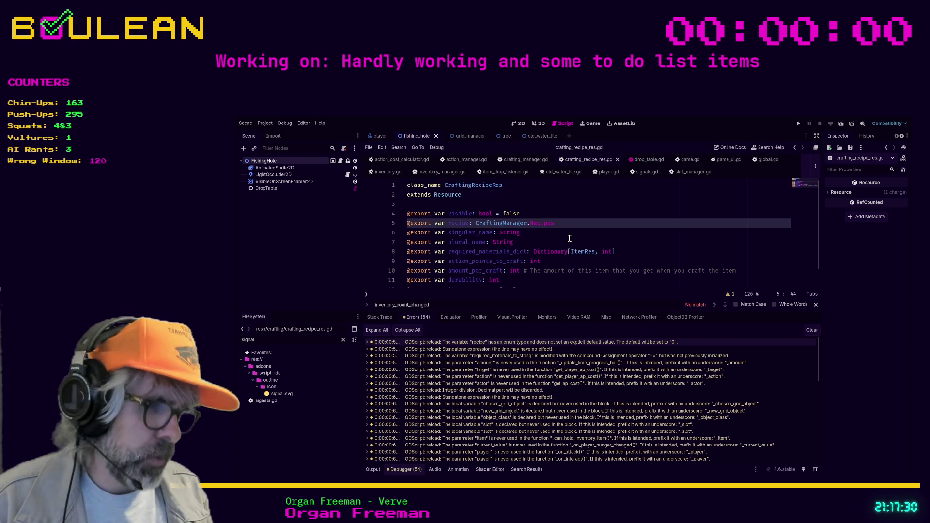
# Step: Try a CraftingManager.Recipes default for recipe on line 5, then remove it and return to crafting_manager.gd
pyautogui.write('=Craft')
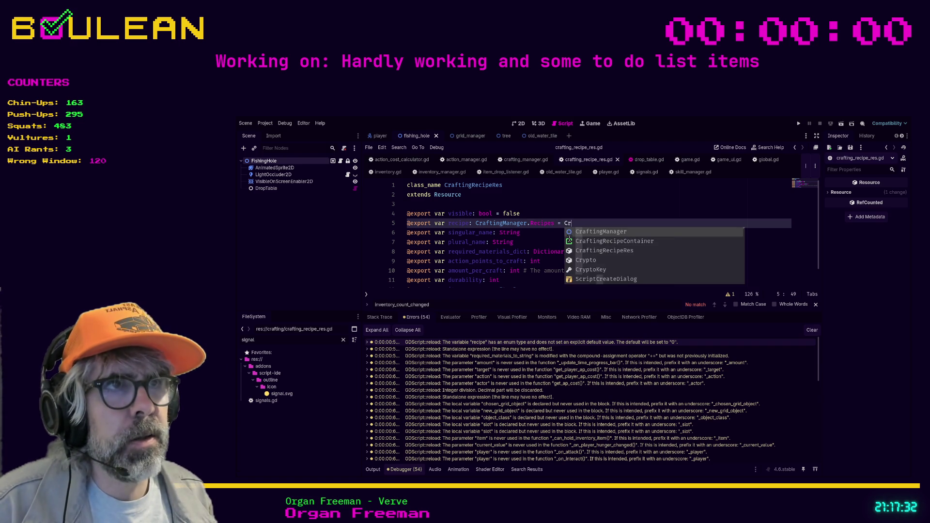
pyautogui.press('Return')
pyautogui.write('.Recip')
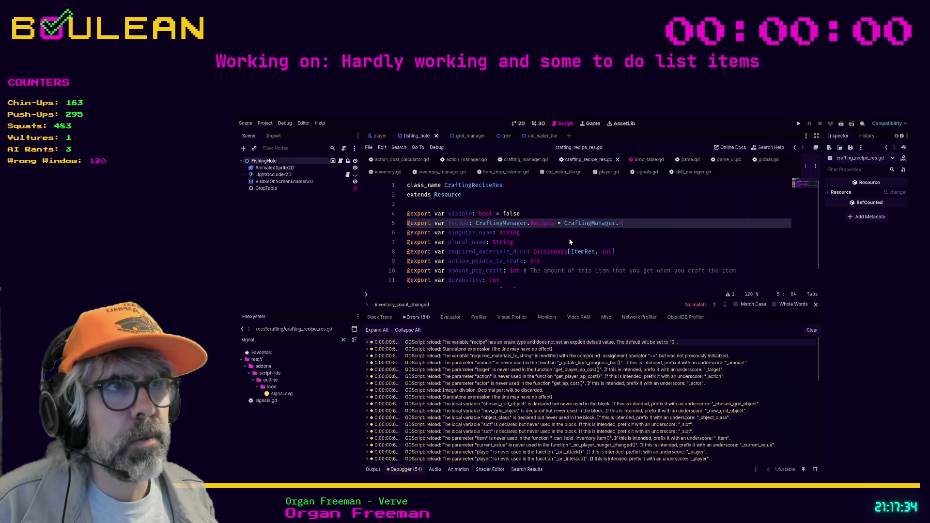
pyautogui.press('Return')
pyautogui.write('.')
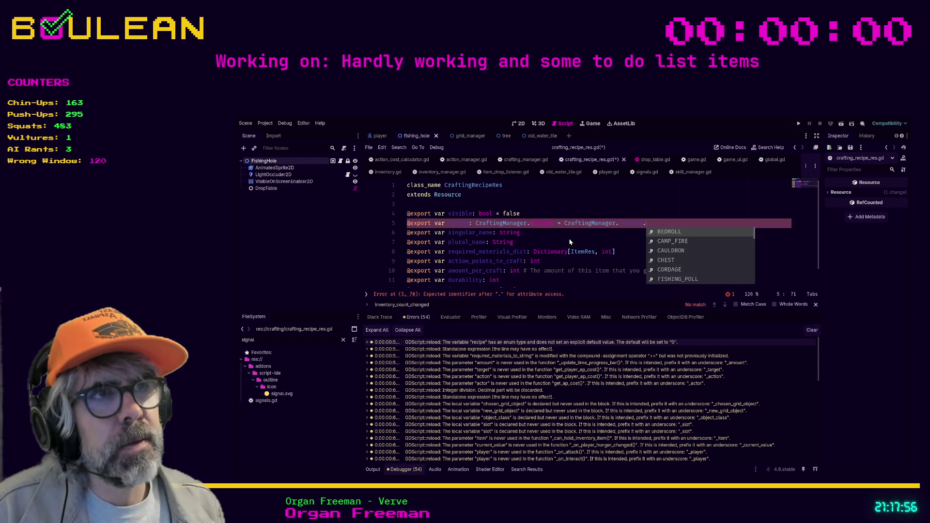
pyautogui.press('BackSpace')
pyautogui.press('BackSpace')
pyautogui.press('BackSpace')
pyautogui.press('BackSpace')
pyautogui.press('BackSpace')
pyautogui.press('BackSpace')
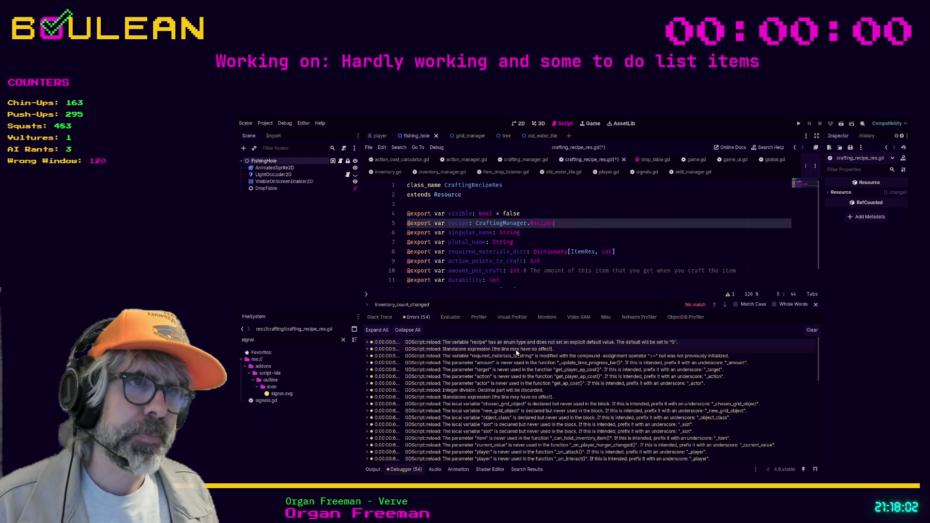
pyautogui.hotkey('alt', 'Left')
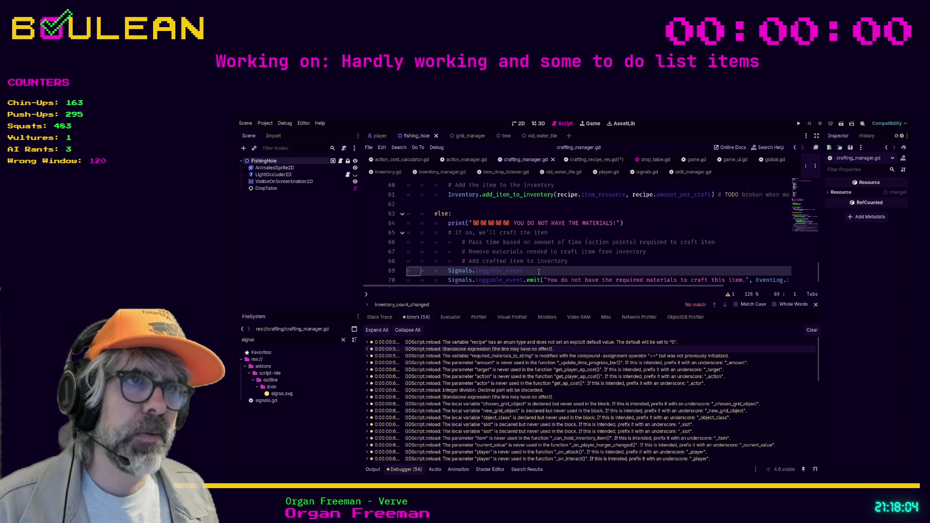
# Step: Delete the unfinished Signals.loggable_event line 69 from crafting_manager.gd and save the script
pyautogui.click(538, 269)
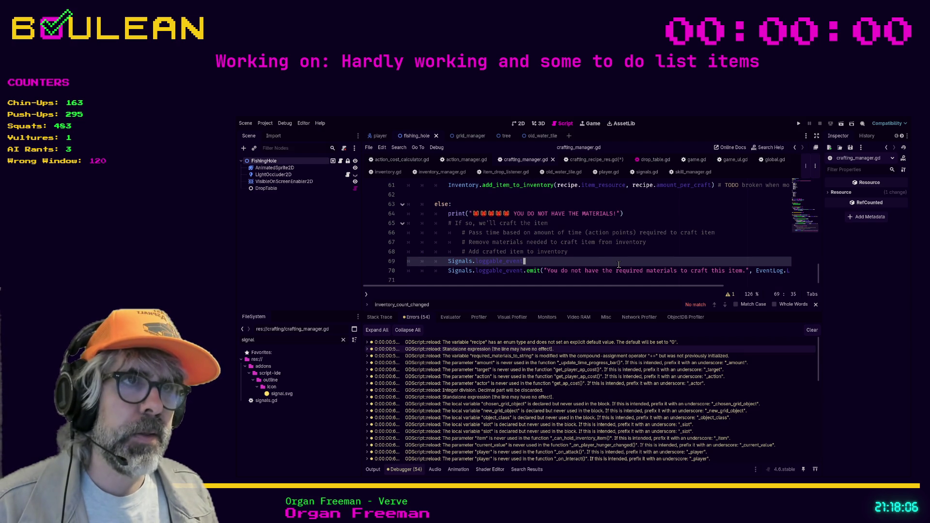
pyautogui.hotkey('ctrl', 'shift', 'k')
pyautogui.click(570, 280)
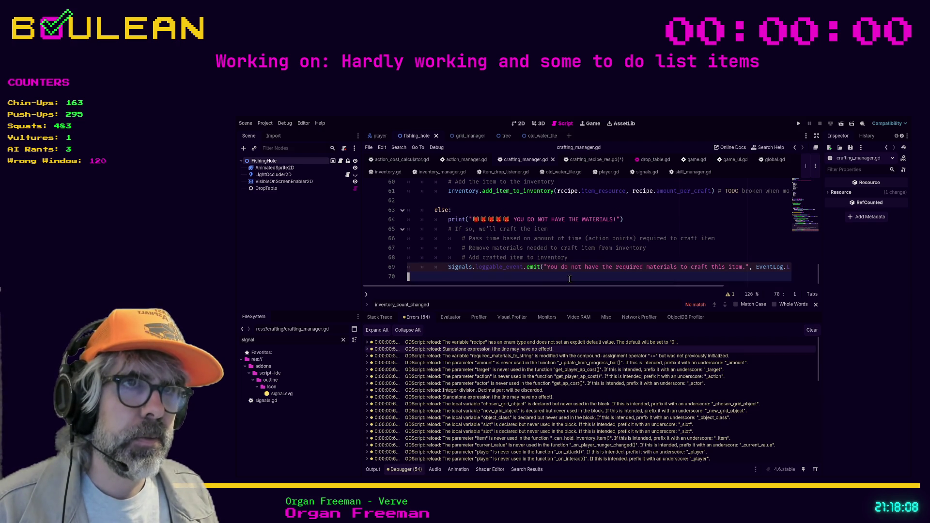
pyautogui.click(569, 261)
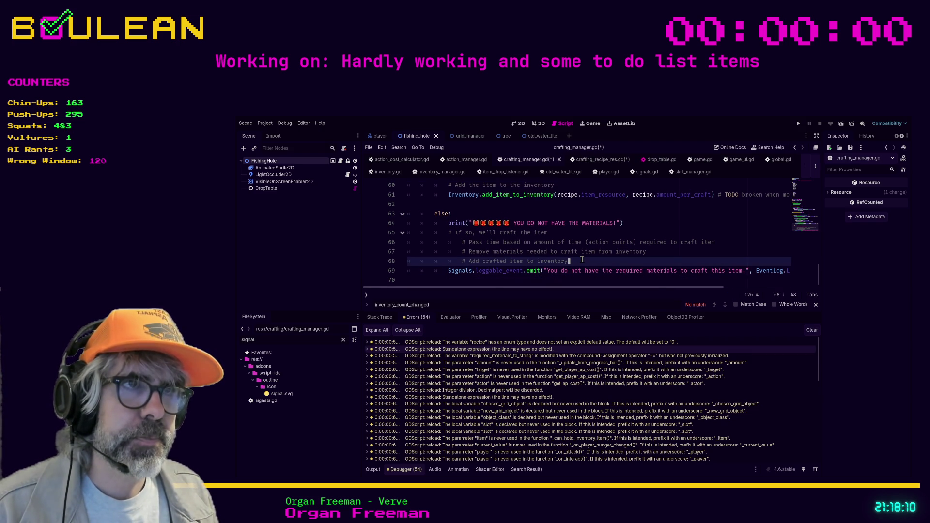
pyautogui.hotkey('ctrl', 's')
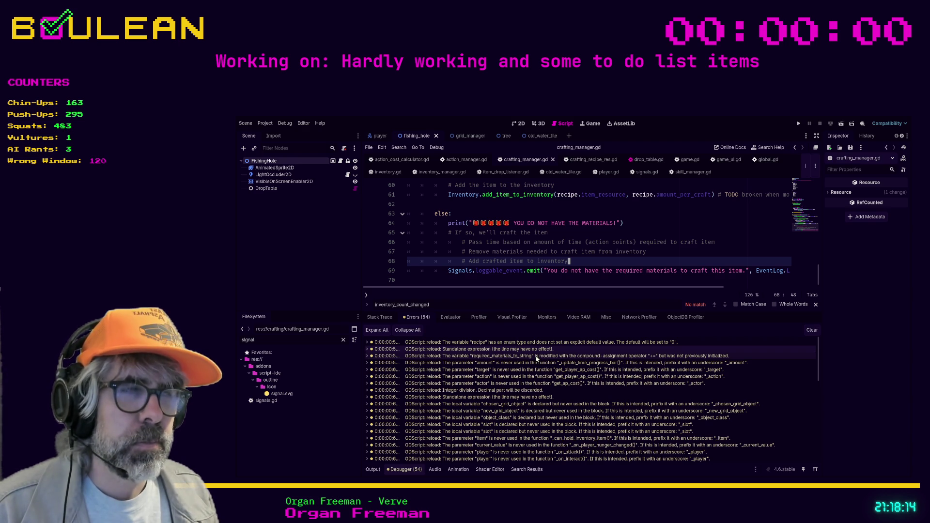
pyautogui.click(537, 358)
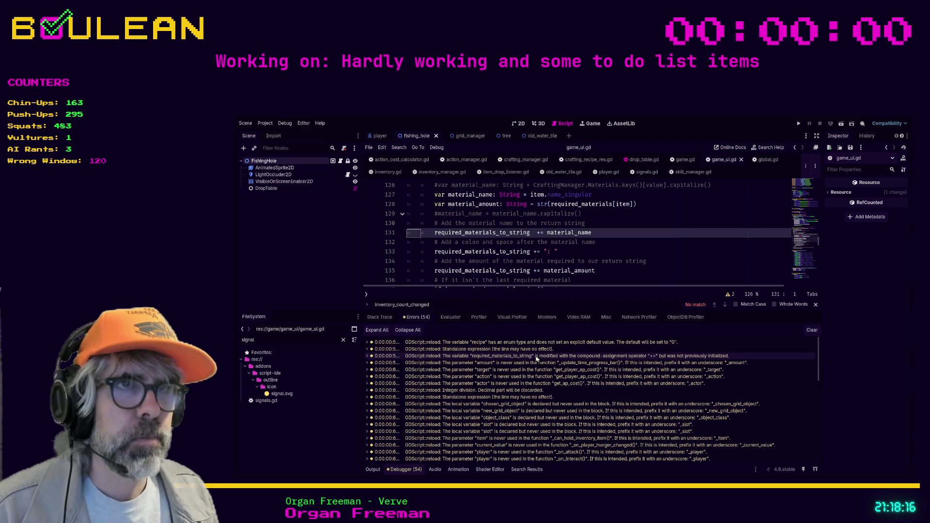
# Step: Declare required_materials_to_string with = "" in game_ui.gd near line 120
pyautogui.click(600, 234)
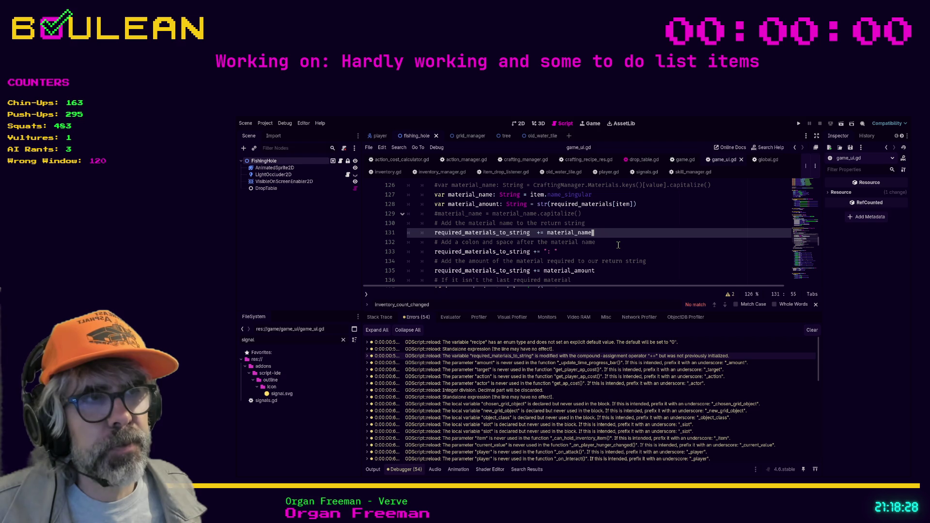
pyautogui.scroll(2, 618, 244)
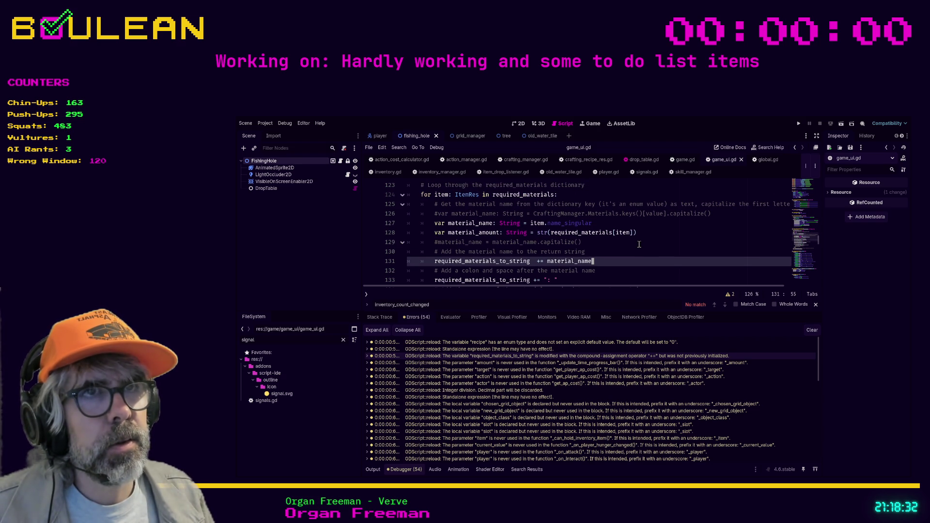
pyautogui.scroll(3, 640, 245)
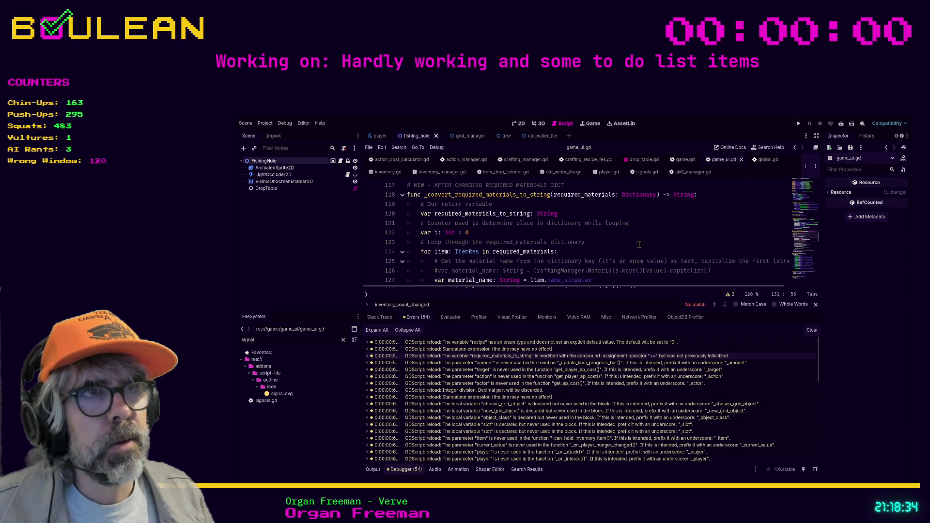
pyautogui.click(639, 214)
pyautogui.write('= ""')
pyautogui.click(640, 235)
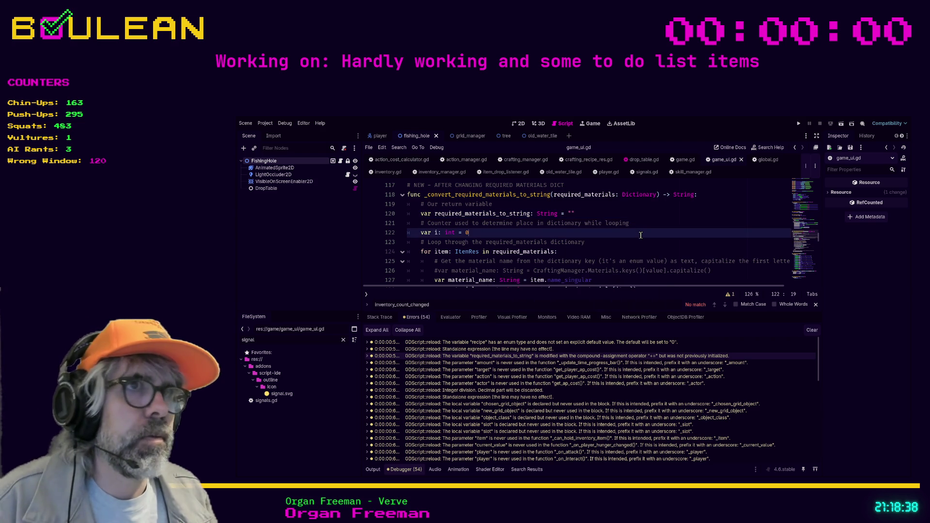
pyautogui.doubleClick(601, 364)
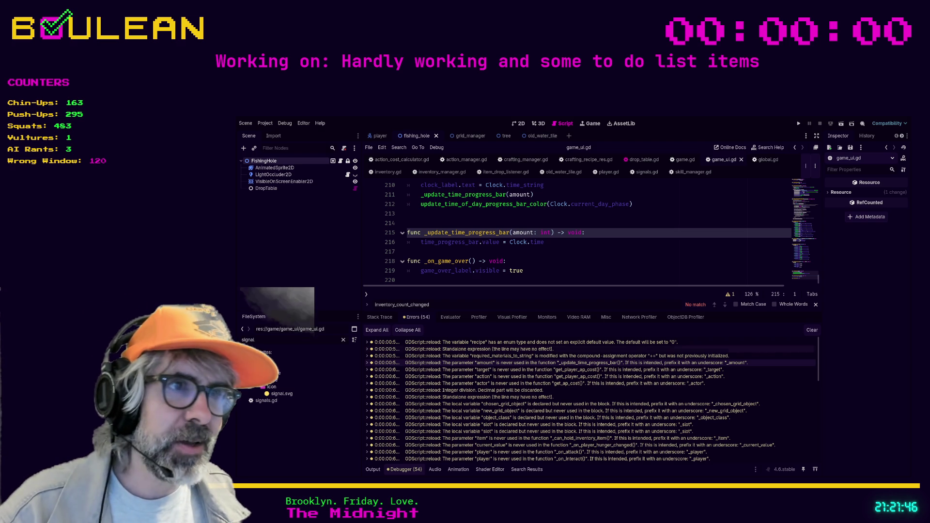
# Step: Search for _update_time_progress_bar, finding its call on line 211 and definition on line 215
pyautogui.scroll(-3, 577, 233)
pyautogui.scroll(3, 576, 232)
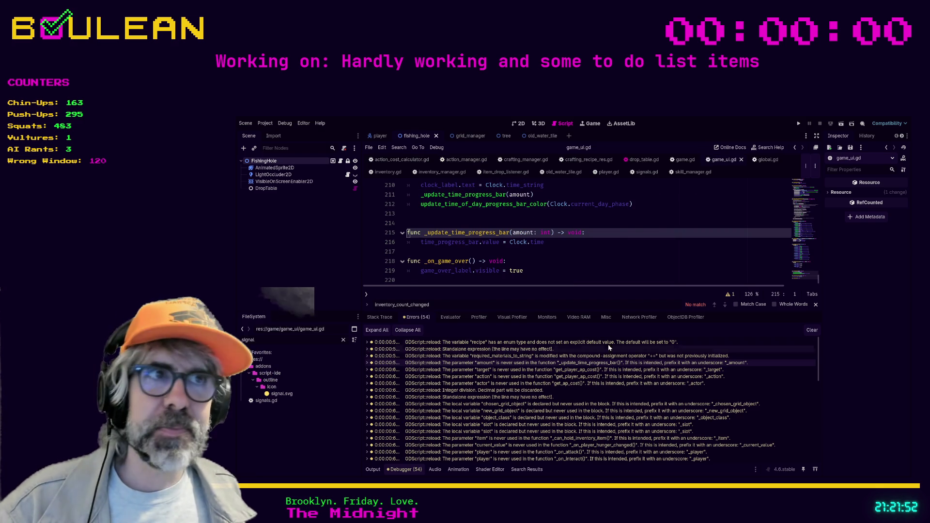
pyautogui.click(615, 235)
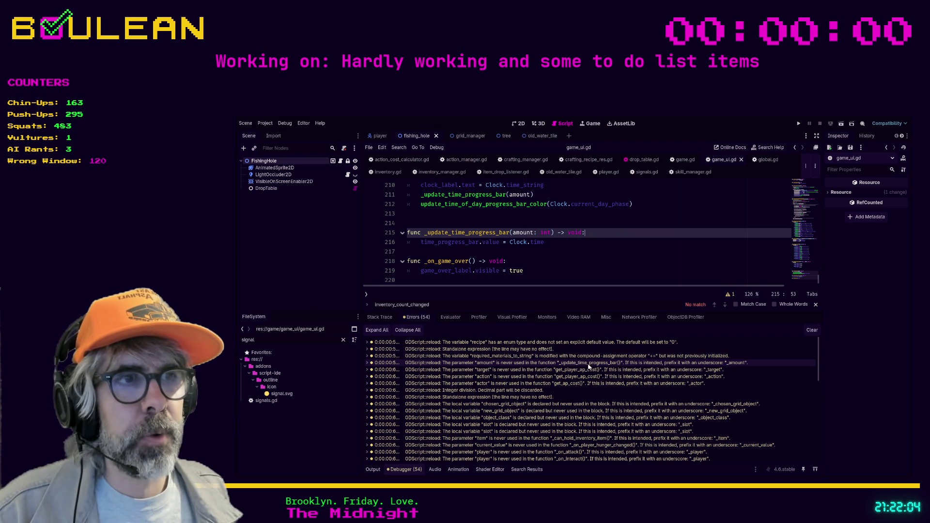
pyautogui.click(580, 265)
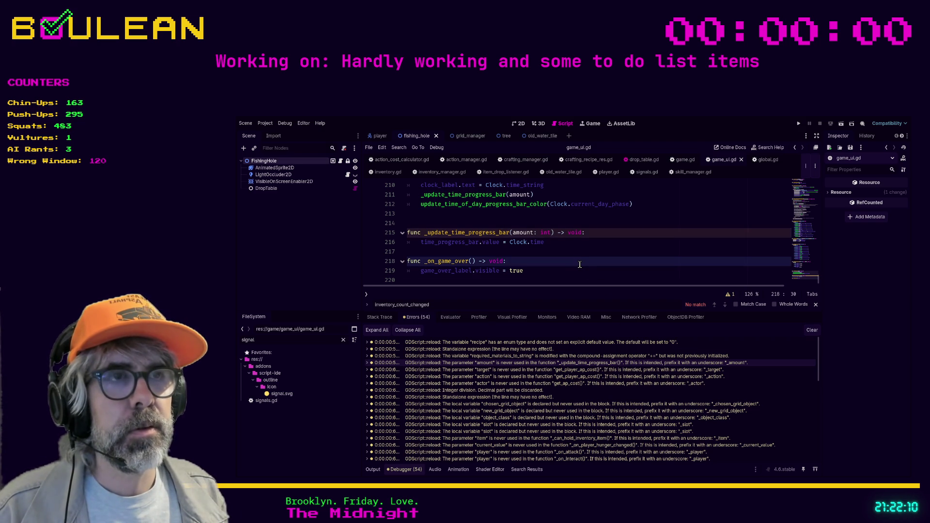
pyautogui.hotkey('ctrl', 'shift', 'f')
pyautogui.press('Return')
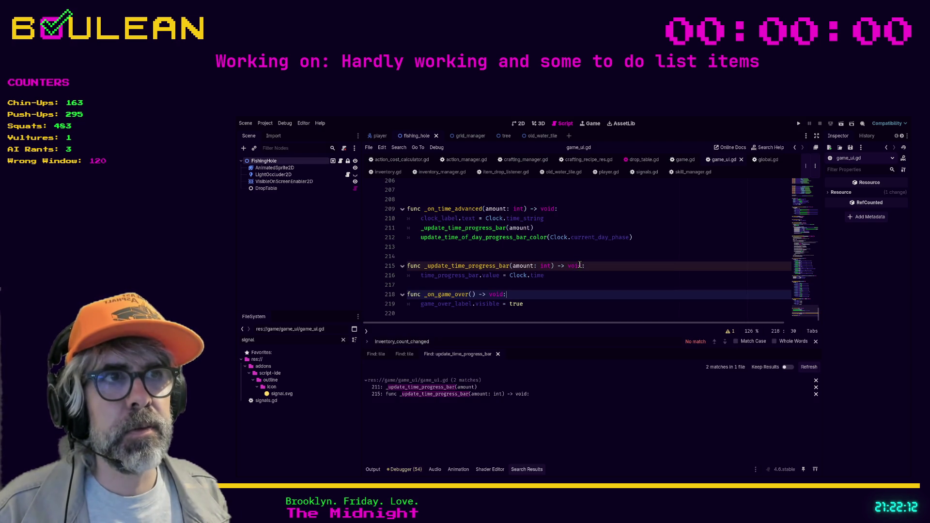
# Step: Delete the unused 'amount: int' parameter from the _update_time_progress_bar definition on line 215
pyautogui.click(467, 388)
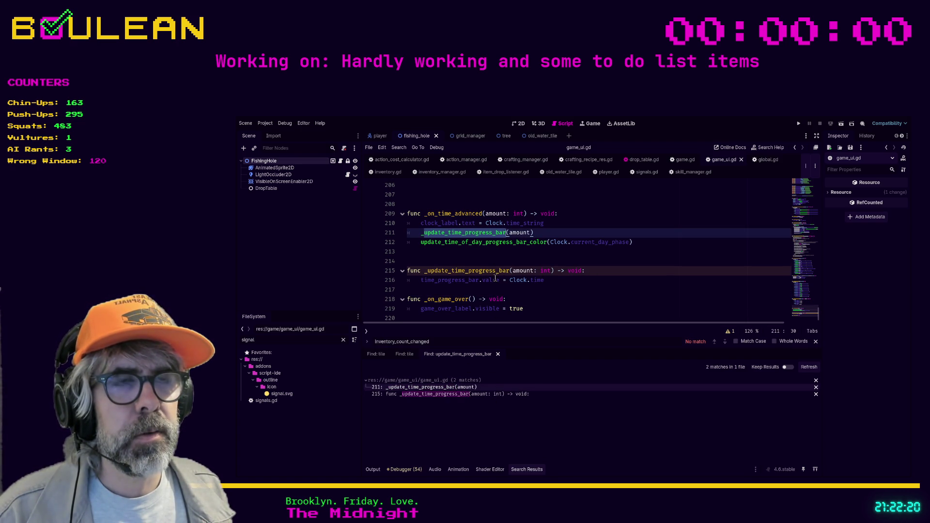
pyautogui.click(522, 284)
pyautogui.moveTo(551, 271); pyautogui.dragTo(513, 270)
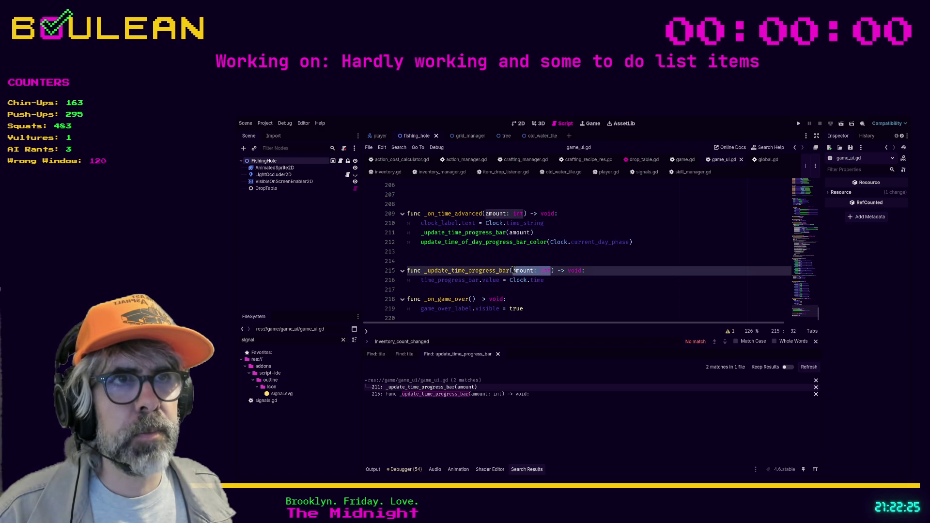
pyautogui.click(539, 299)
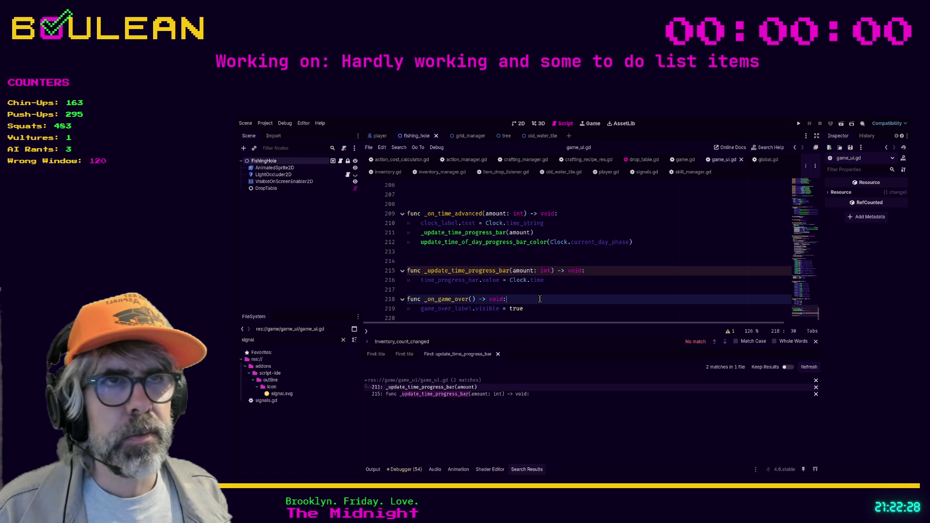
pyautogui.moveTo(551, 270); pyautogui.dragTo(513, 270)
pyautogui.press('BackSpace')
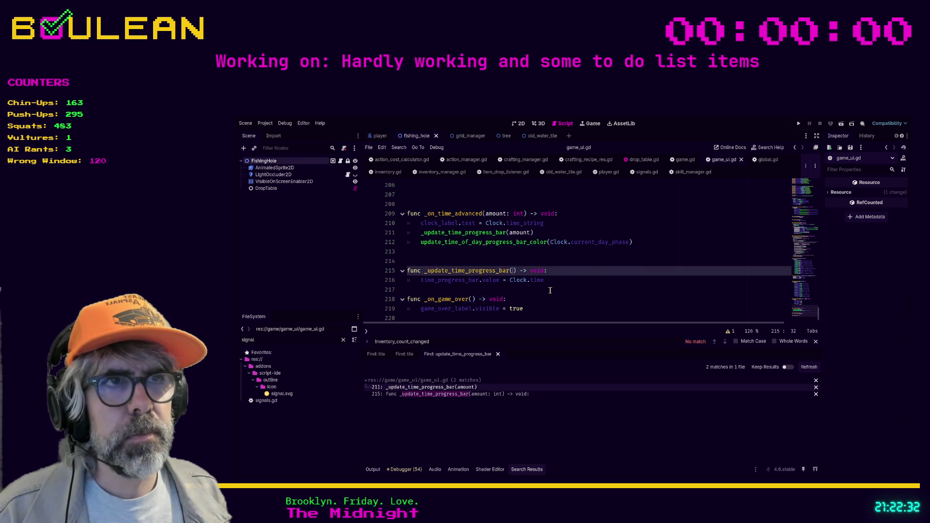
# Step: Remove the amount argument from the _update_time_progress_bar call on line 211
pyautogui.doubleClick(520, 233)
pyautogui.press('BackSpace')
pyautogui.click(568, 278)
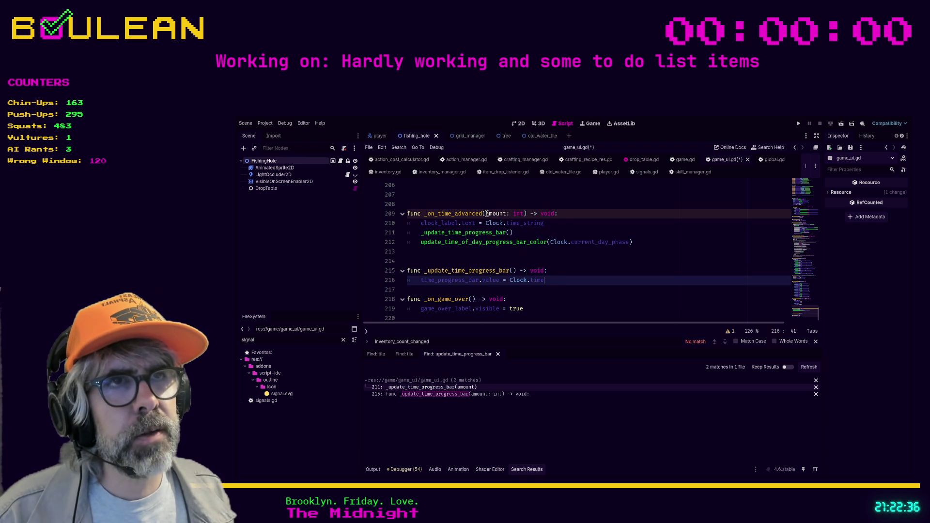
pyautogui.press('Up')
pyautogui.press('Up')
pyautogui.press('Up')
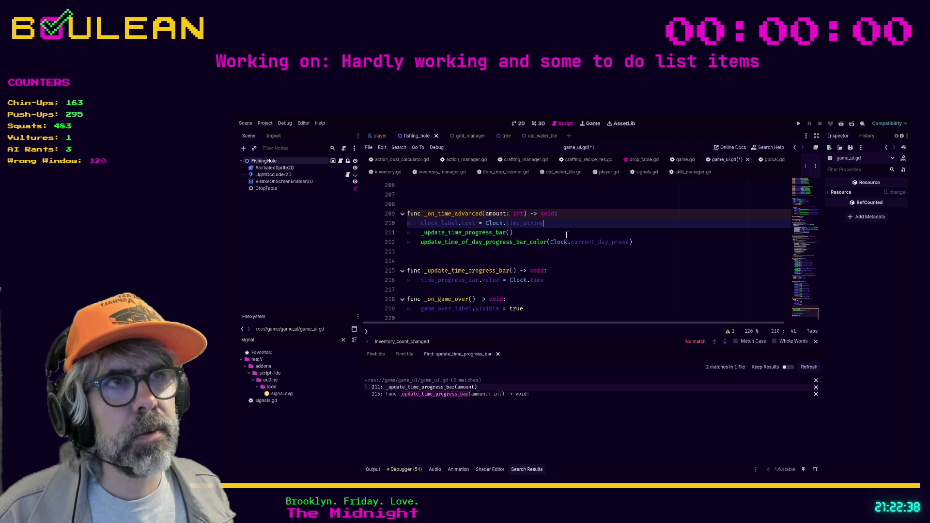
pyautogui.click(567, 235)
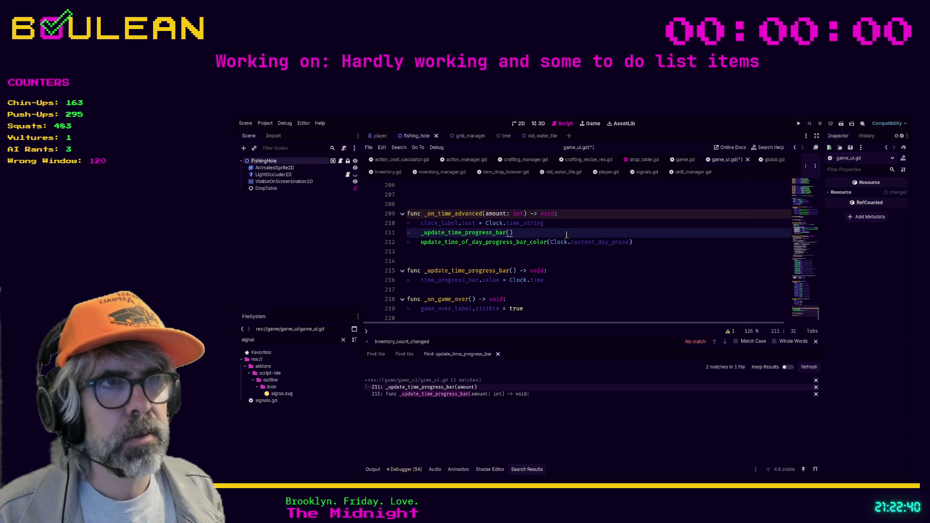
pyautogui.click(498, 354)
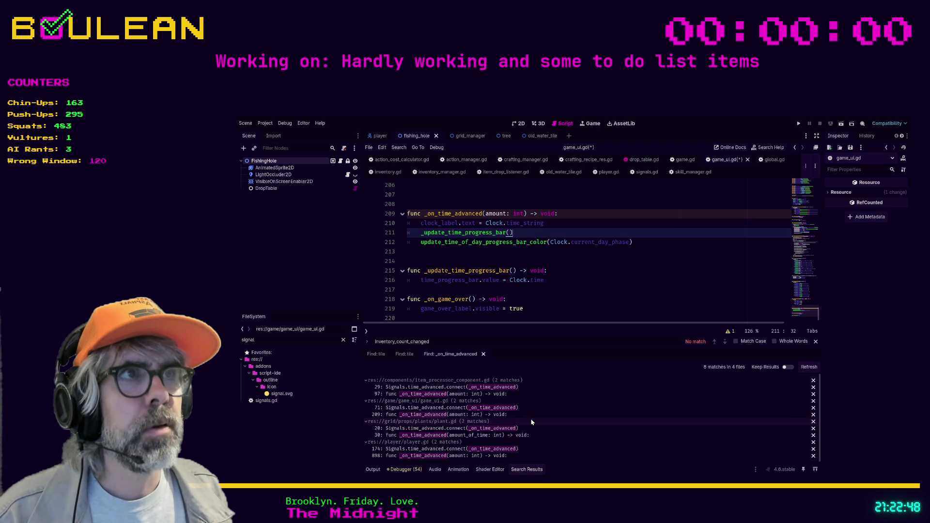
# Step: Search signals.gd for the time_advanced signal declaration
pyautogui.click(648, 172)
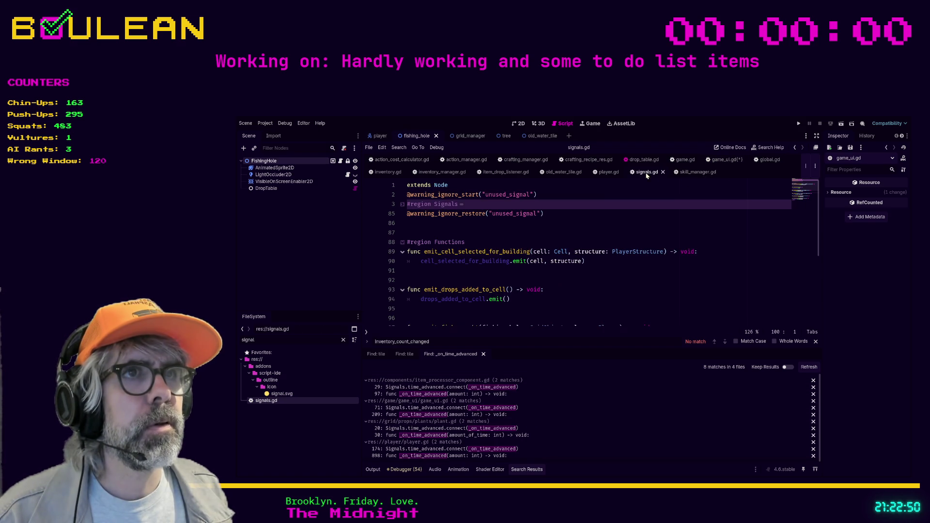
pyautogui.click(608, 213)
pyautogui.hotkey('ctrl', 'f')
pyautogui.write('on_time')
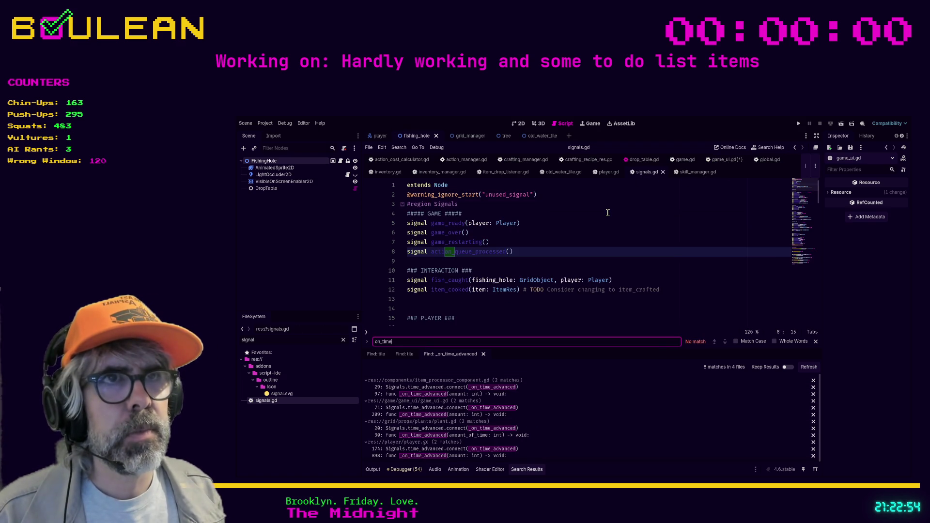
pyautogui.press('Home')
pyautogui.press('Delete')
pyautogui.press('Delete')
pyautogui.press('Delete')
pyautogui.press('End')
pyautogui.write('e_advance')
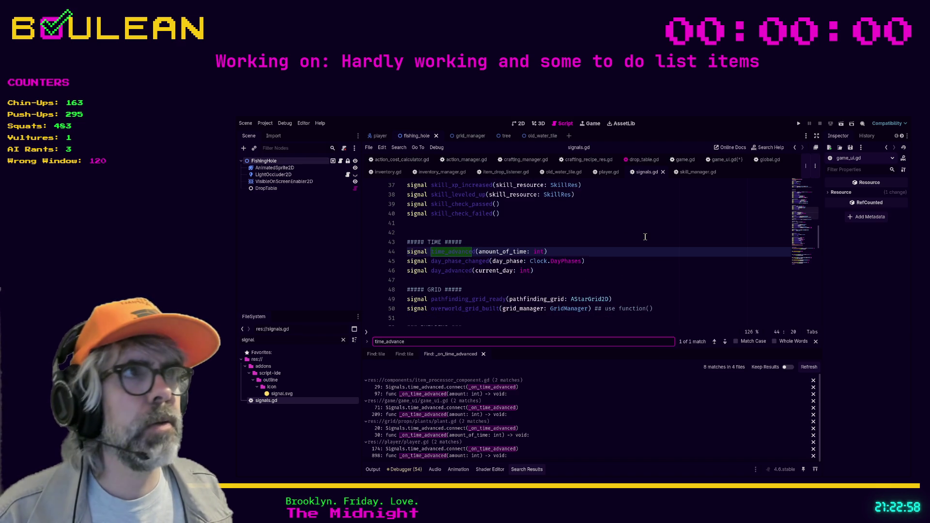
pyautogui.click(646, 236)
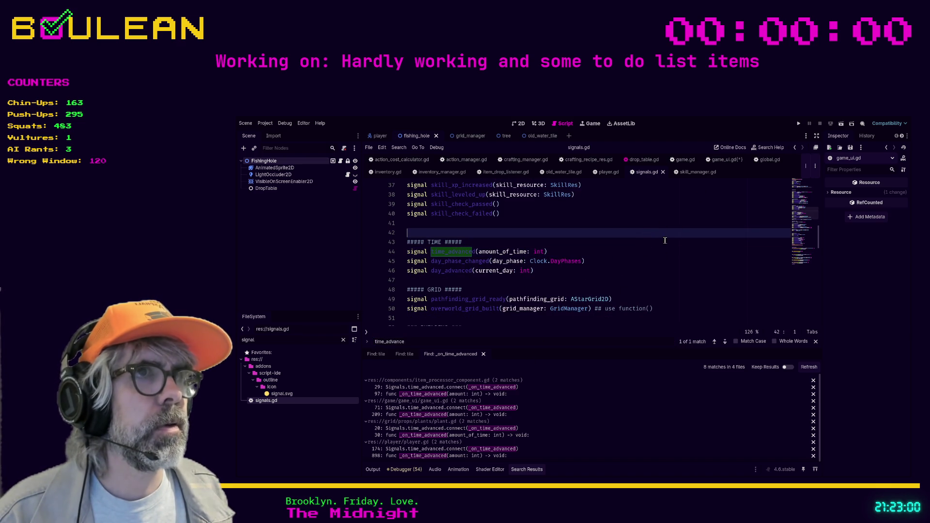
# Step: Rename _on_time_advanced's amount parameter to _amount on line 209 and save game_ui.gd
pyautogui.click(721, 165)
pyautogui.click(485, 214)
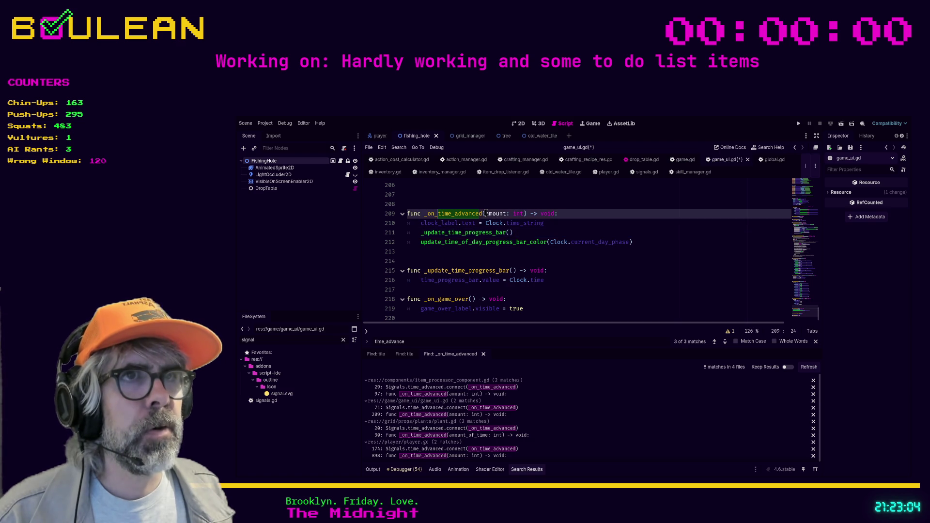
pyautogui.write('_')
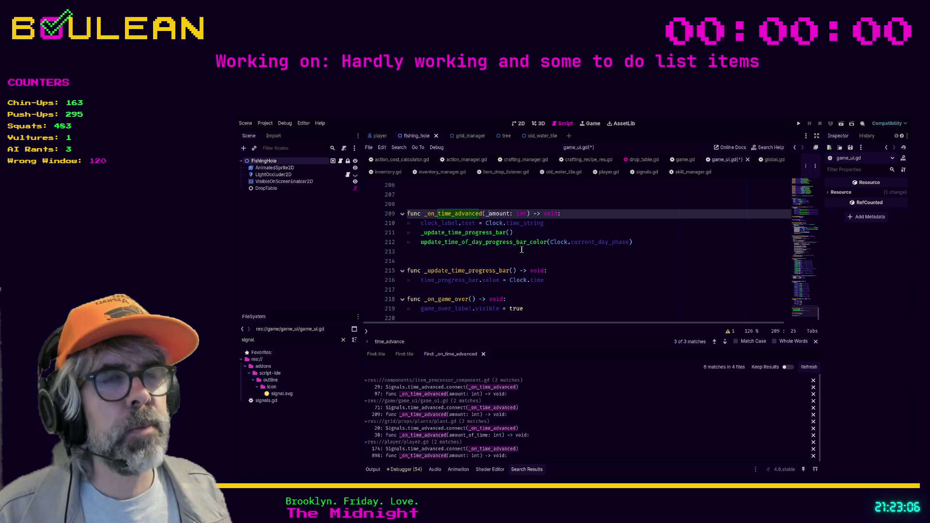
pyautogui.click(496, 250)
pyautogui.hotkey('ctrl', 's')
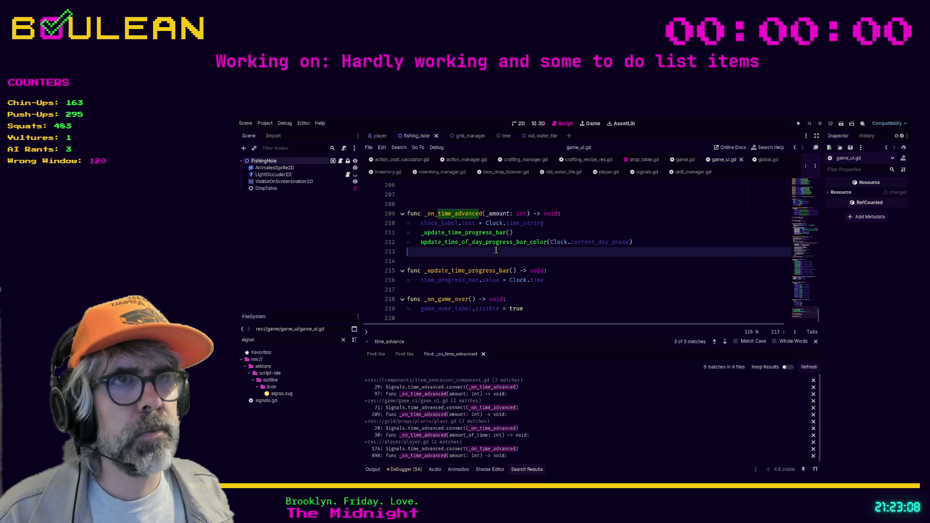
pyautogui.click(403, 470)
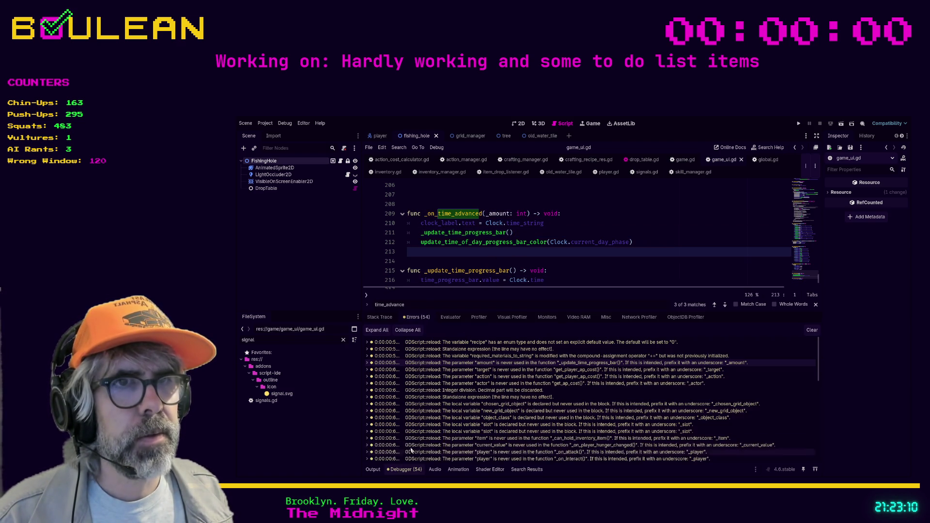
pyautogui.click(517, 371)
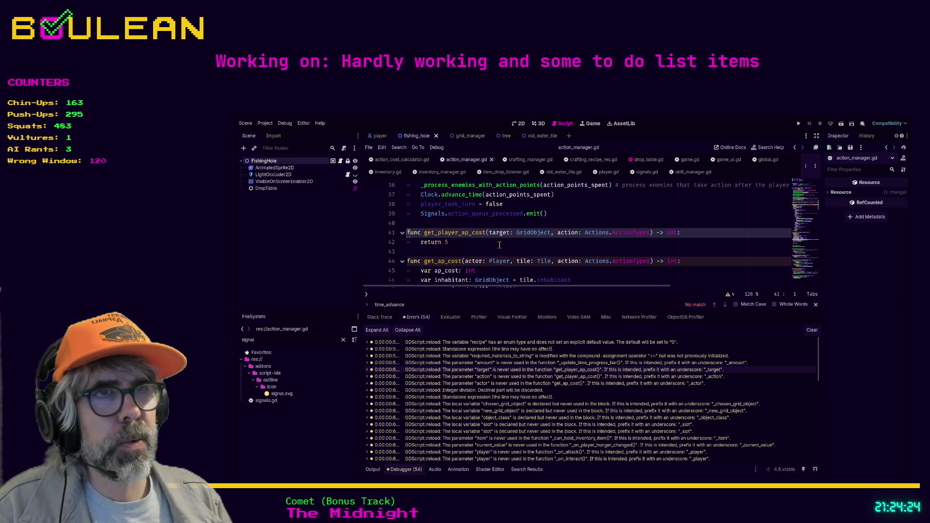
# Step: Add '# Temporary return value' after return 5 on line 42 and save action_manager.gd
pyautogui.click(473, 245)
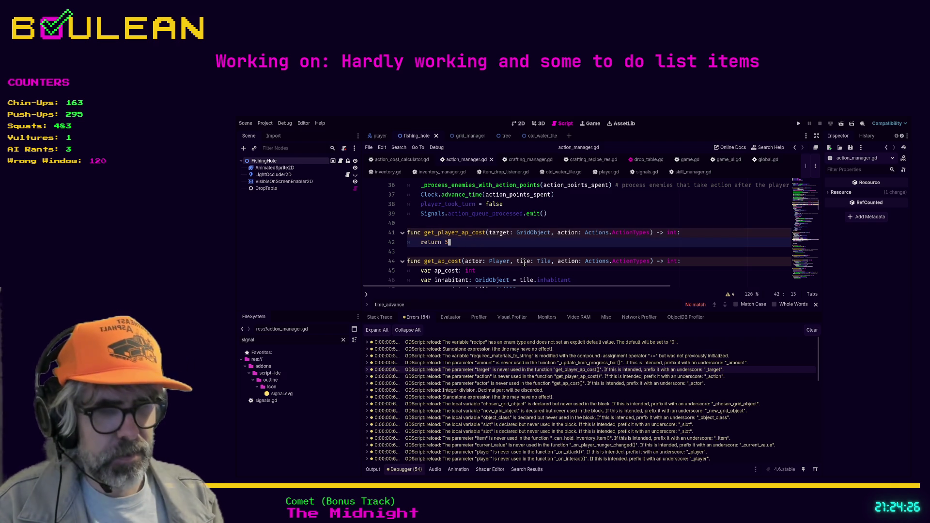
pyautogui.write(' ##')
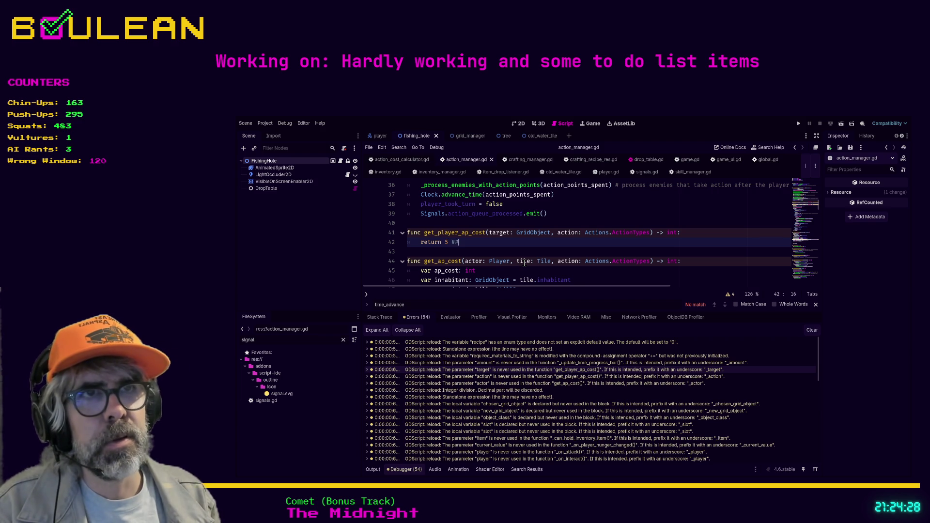
pyautogui.write(' Temp')
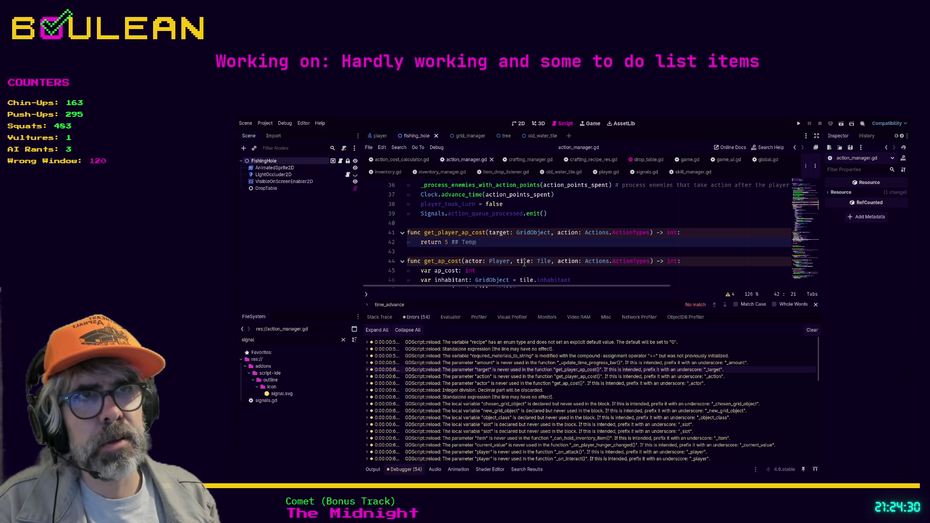
pyautogui.write('orary return value')
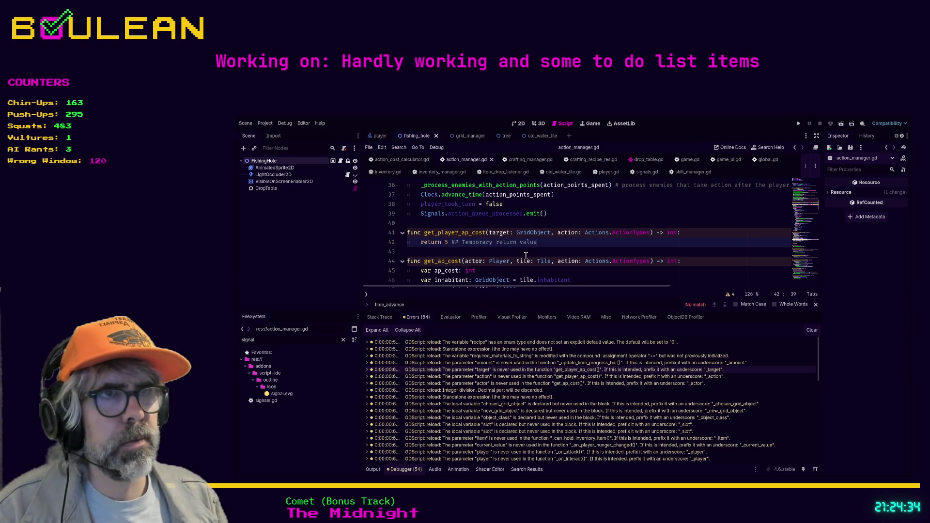
pyautogui.click(524, 253)
pyautogui.hotkey('ctrl', 's')
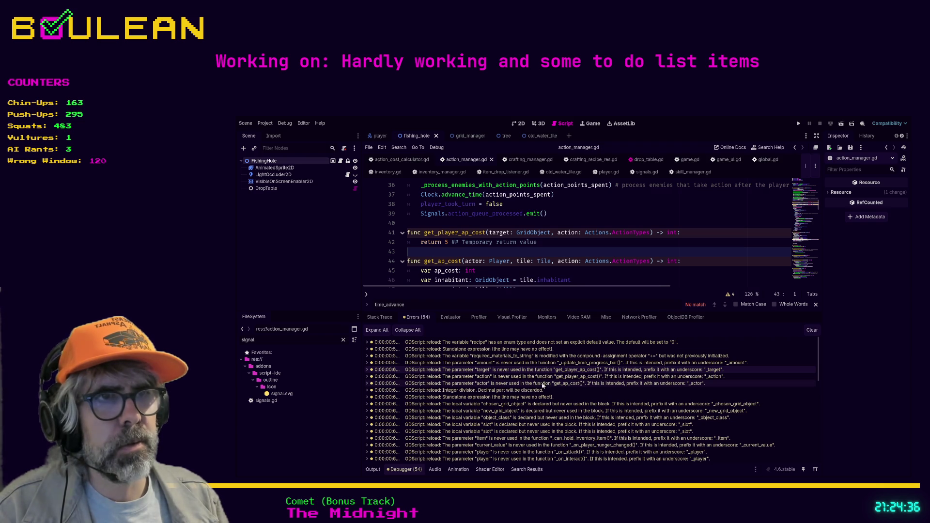
# Step: Inspect get_ap_cost's unused actor warning and its ATTACK, BUILD and INTERACT branches
pyautogui.click(535, 378)
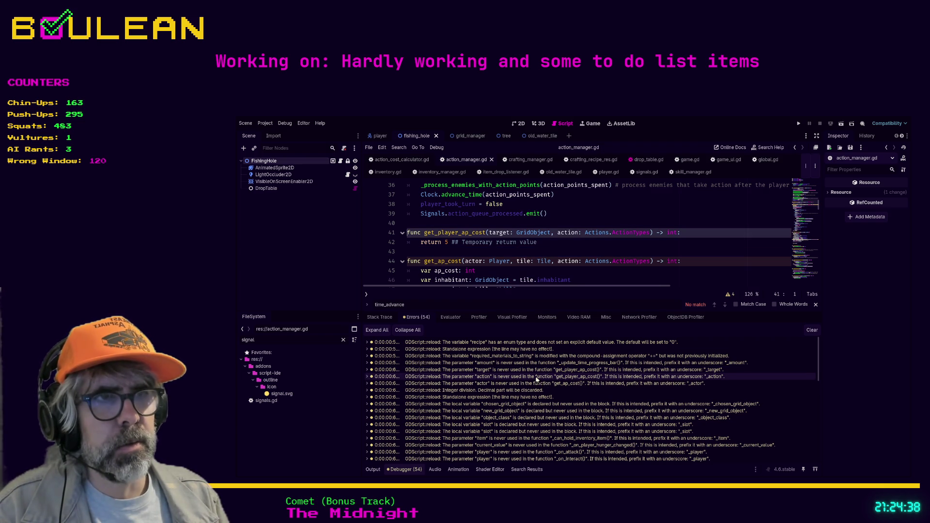
pyautogui.click(538, 386)
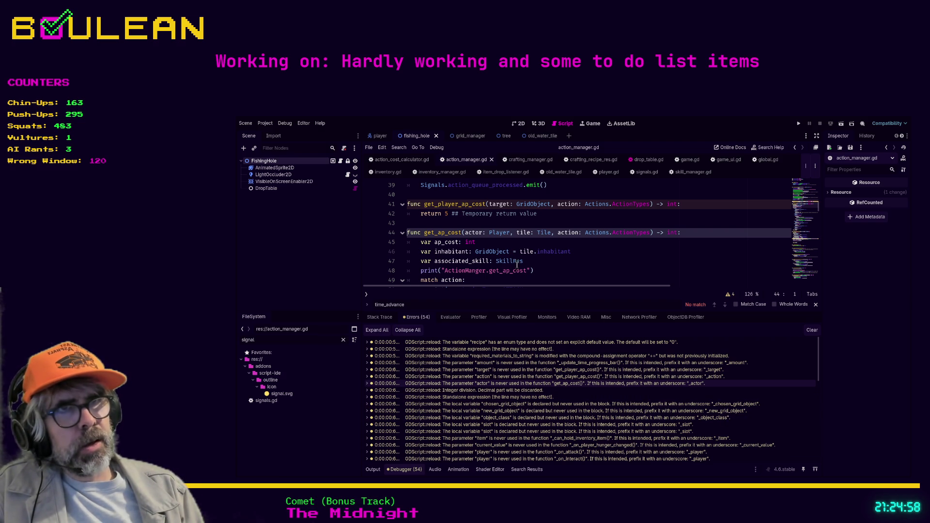
pyautogui.scroll(-1, 546, 261)
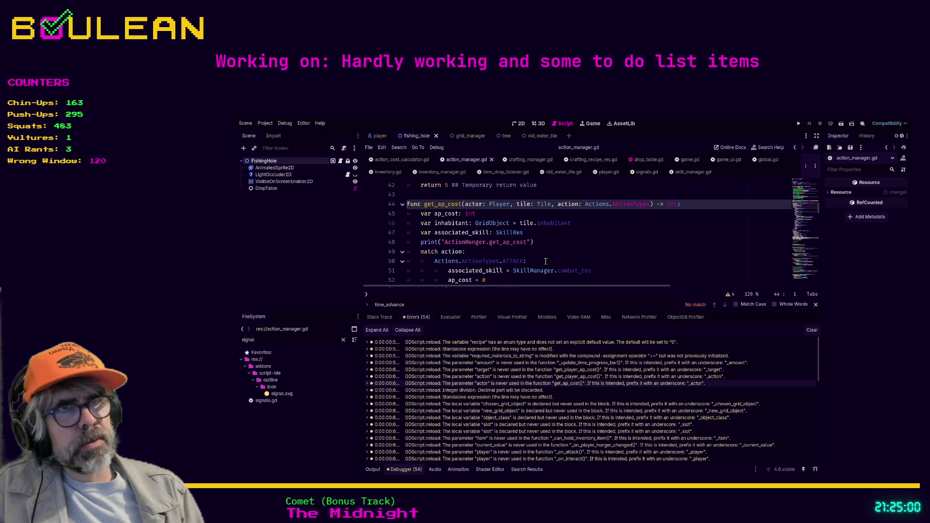
pyautogui.scroll(-2, 546, 261)
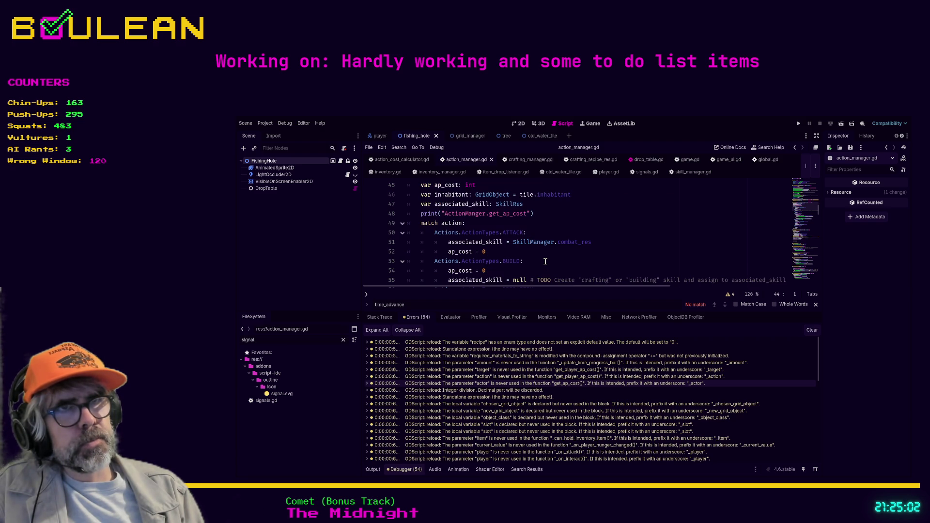
pyautogui.scroll(-3, 545, 262)
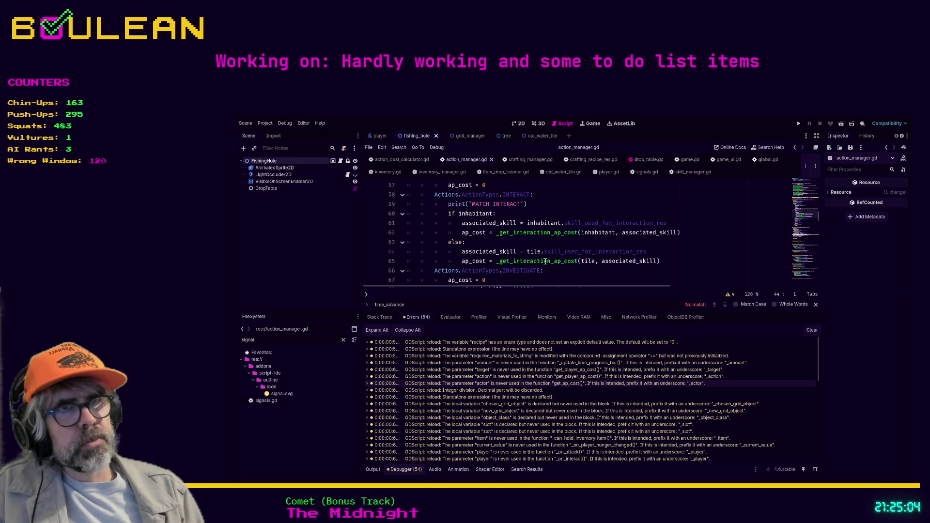
pyautogui.click(580, 243)
pyautogui.scroll(3, 586, 250)
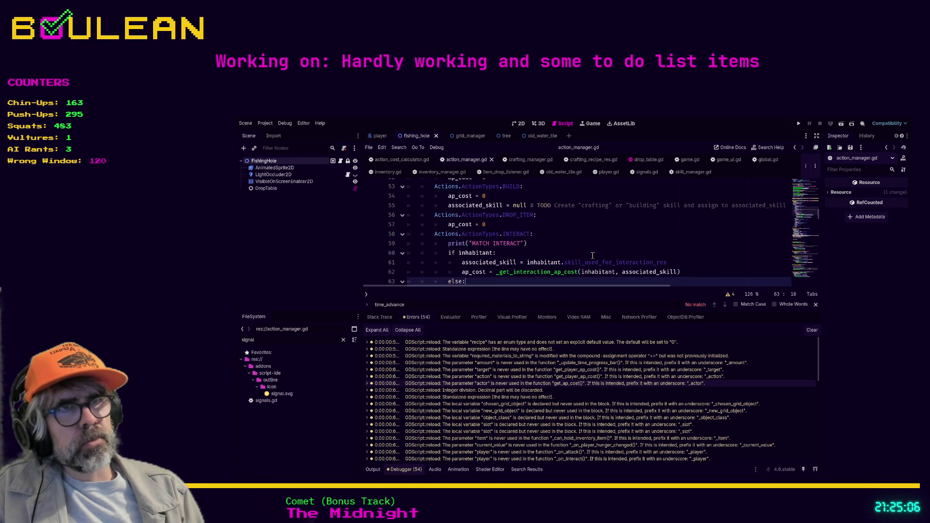
pyautogui.scroll(3, 592, 256)
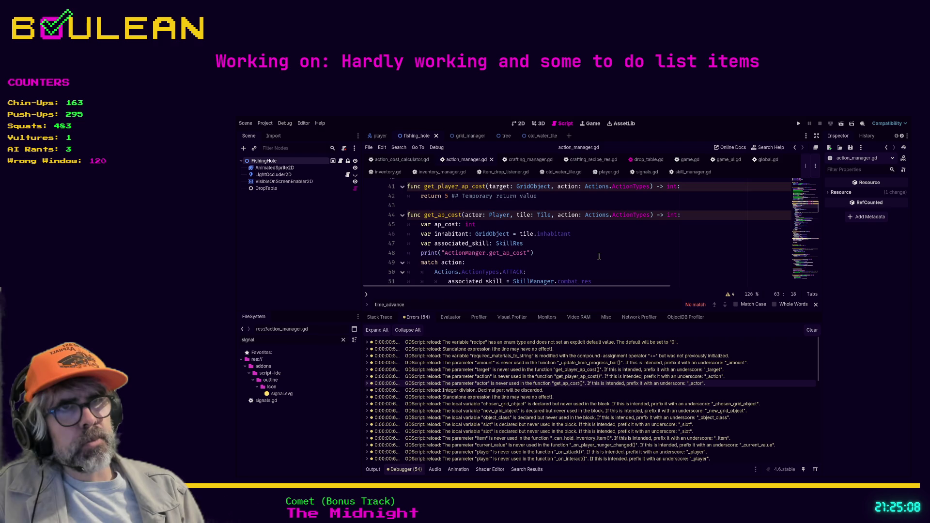
pyautogui.moveTo(599, 262); pyautogui.dragTo(599, 257)
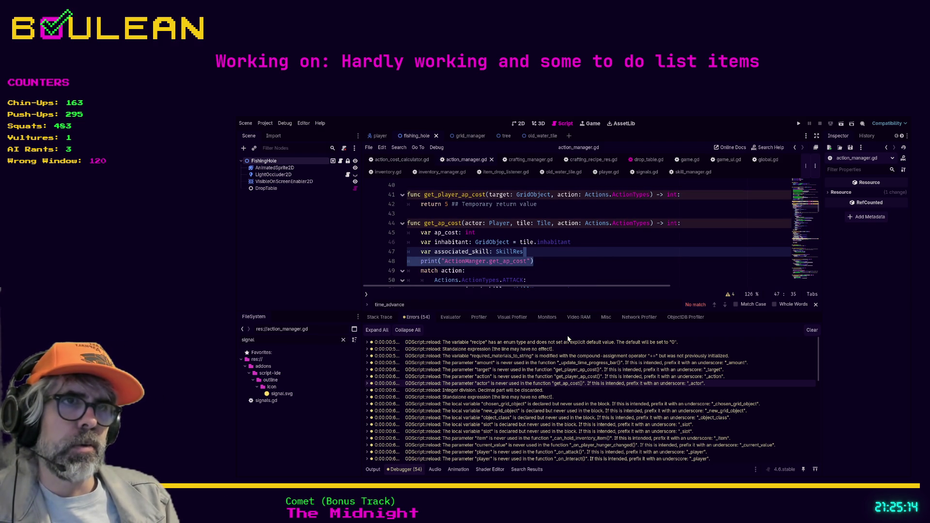
pyautogui.hotkey('ctrl', 'shift', 'f')
pyautogui.press('Return')
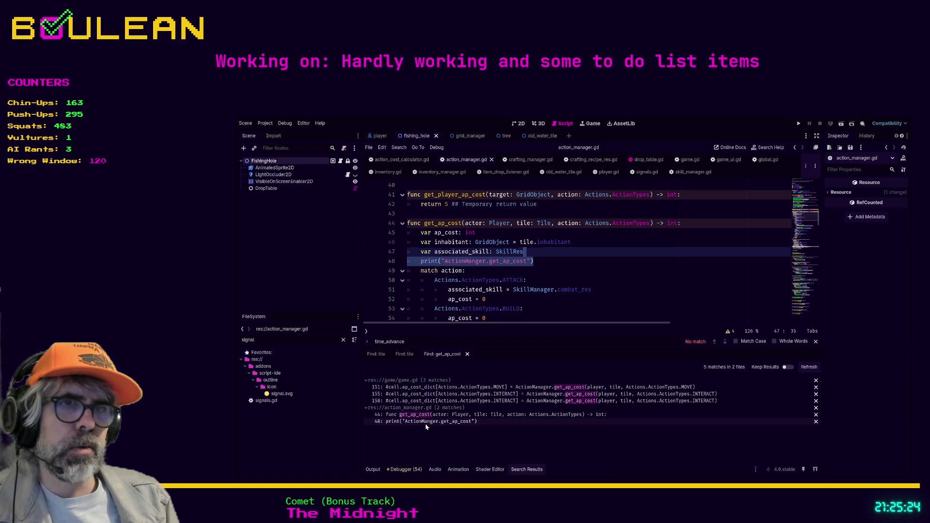
pyautogui.click(426, 423)
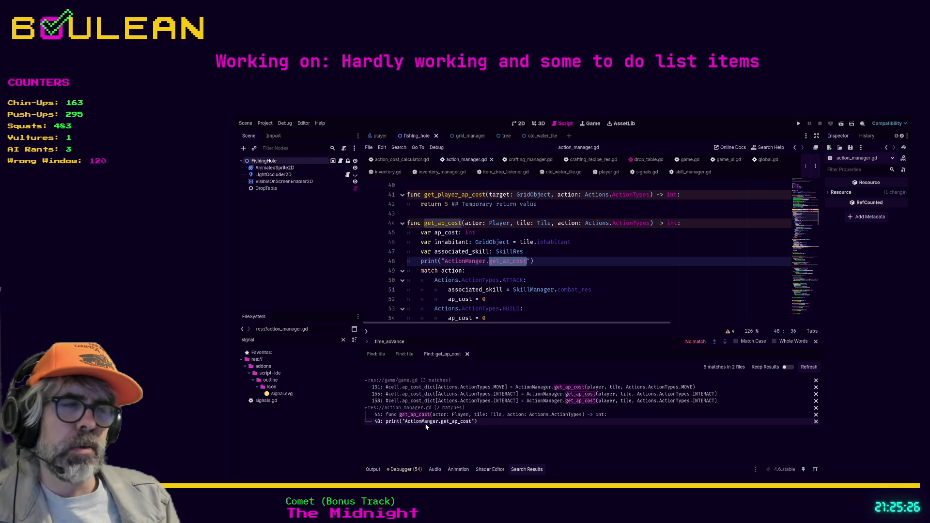
pyautogui.scroll(-1, 511, 280)
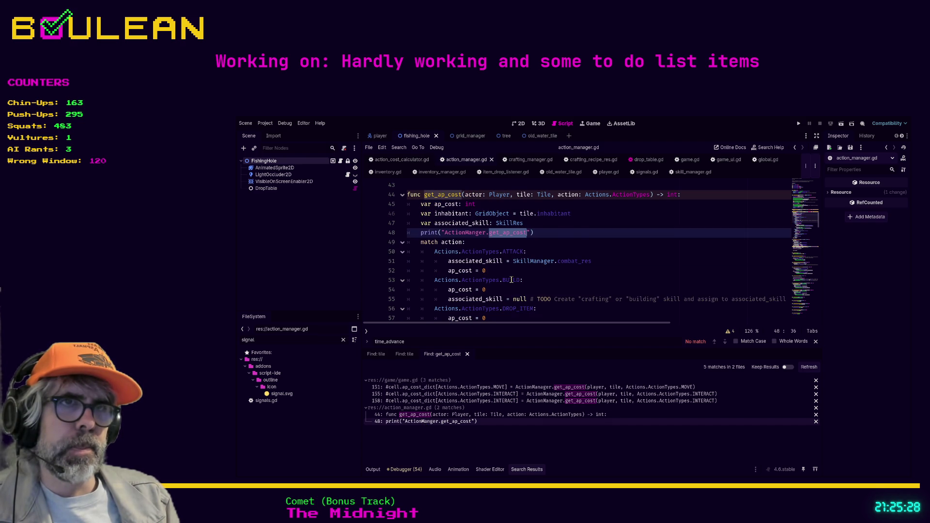
pyautogui.scroll(-1, 511, 280)
pyautogui.scroll(-1, 544, 288)
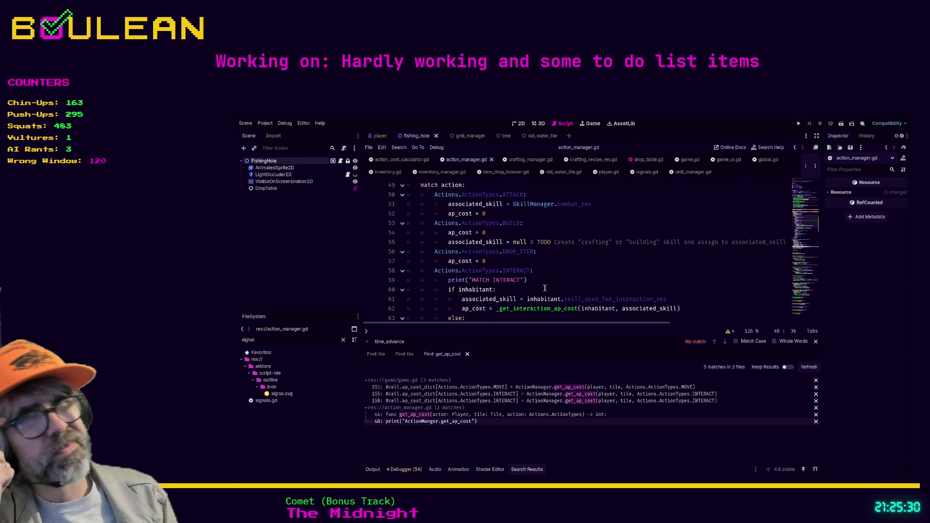
pyautogui.scroll(2, 544, 288)
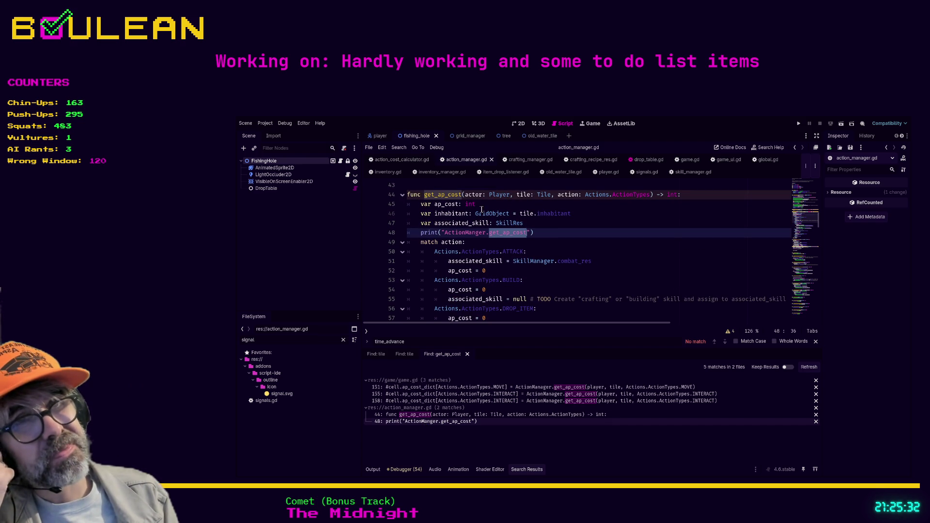
pyautogui.click(466, 194)
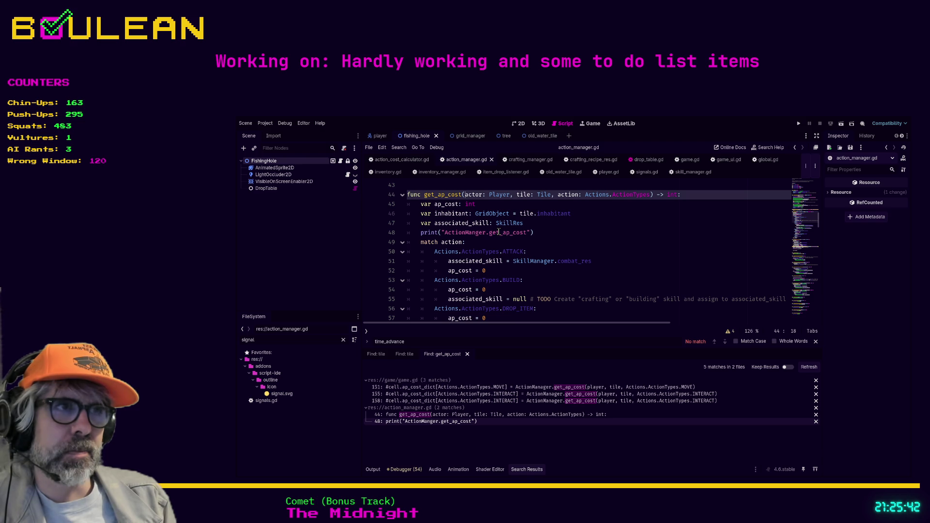
pyautogui.click(631, 263)
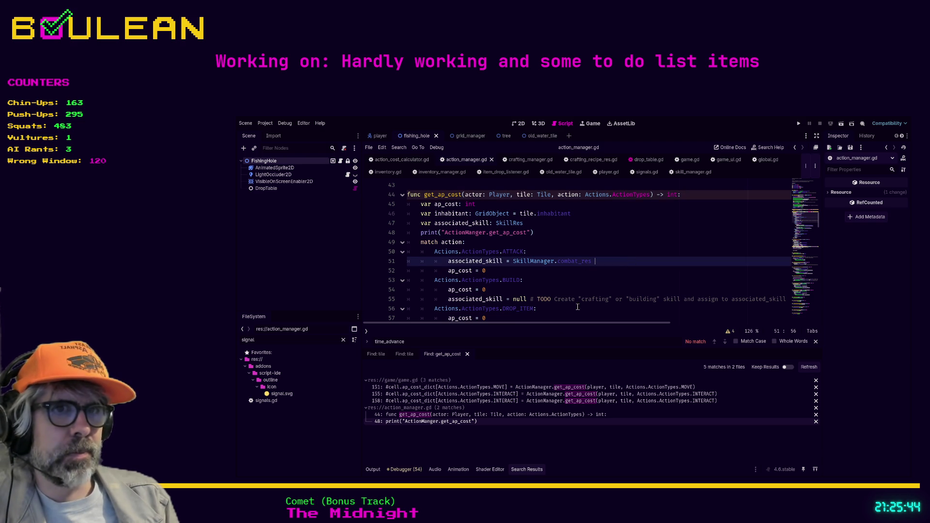
# Step: Go to the Integer division warning's ap_cost line in action_manager.gd
pyautogui.click(423, 470)
pyautogui.click(483, 390)
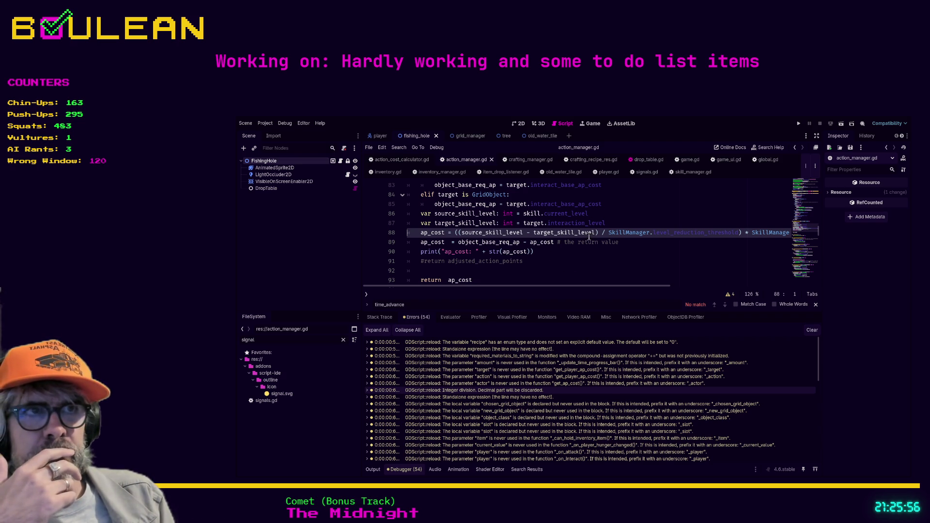
pyautogui.moveTo(603, 286)
pyautogui.mouseDown()
pyautogui.moveTo(675, 288)
pyautogui.moveTo(585, 286)
pyautogui.mouseUp()
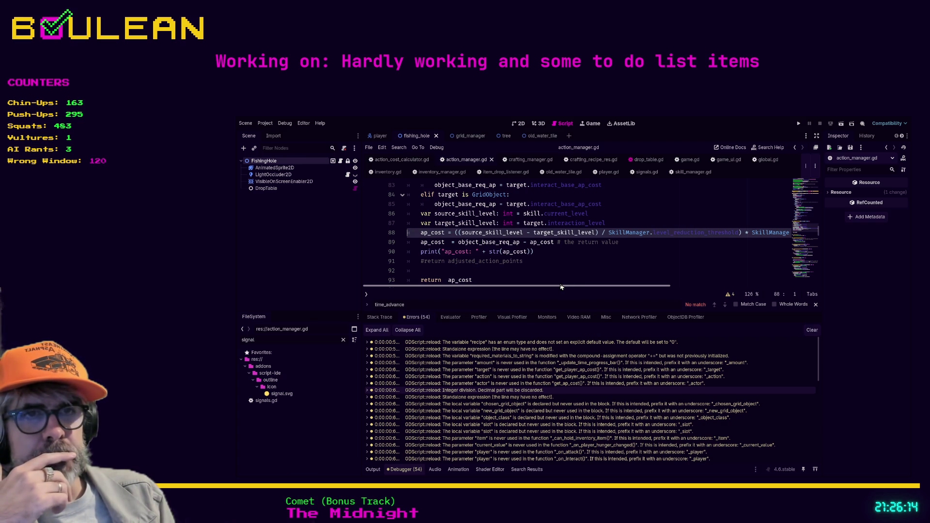
pyautogui.click(630, 224)
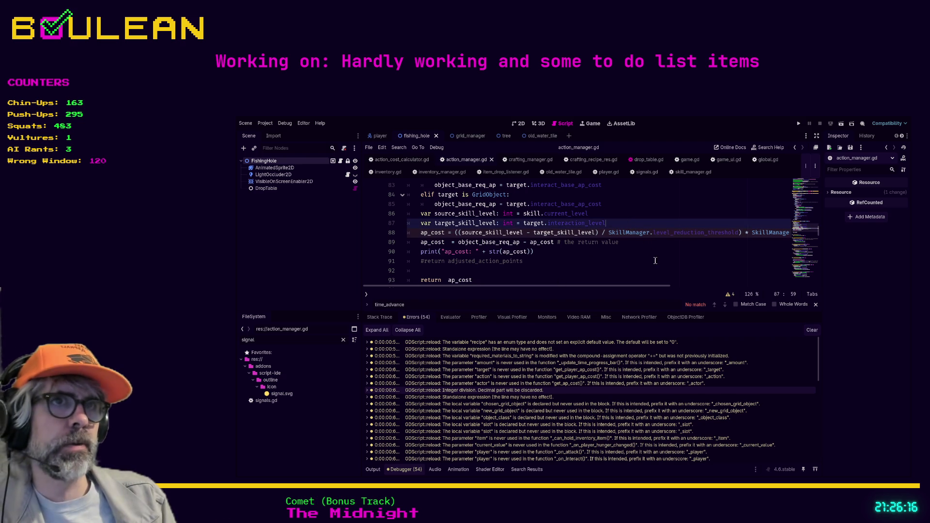
pyautogui.press('Return')
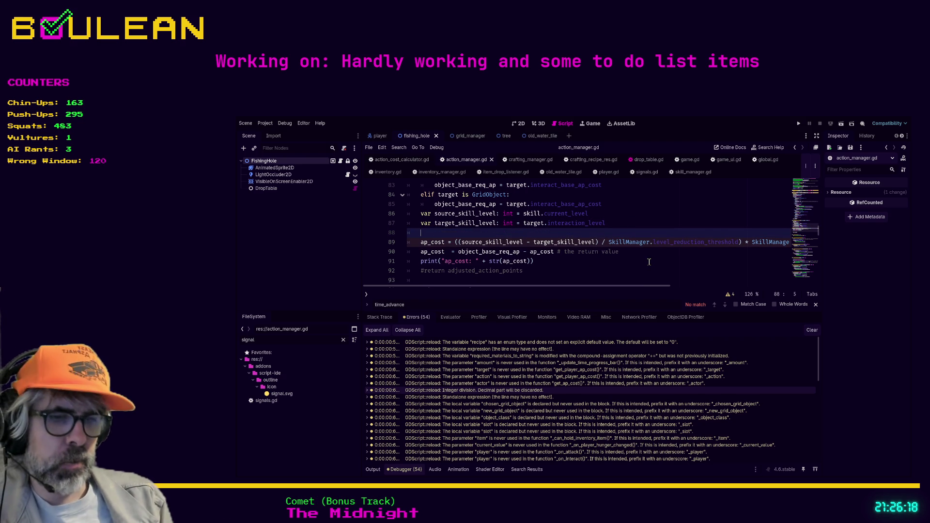
pyautogui.write('@w')
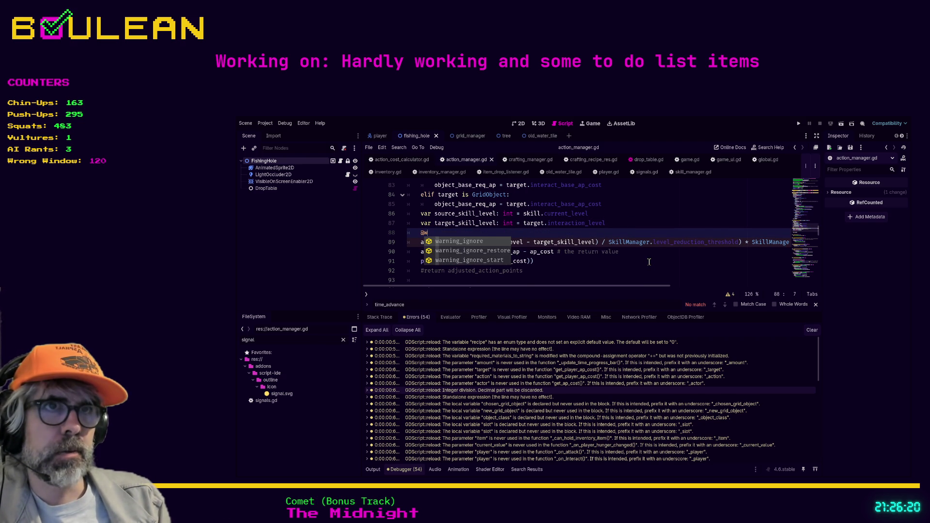
pyautogui.press('Return')
pyautogui.write('"inte')
pyautogui.press('Return')
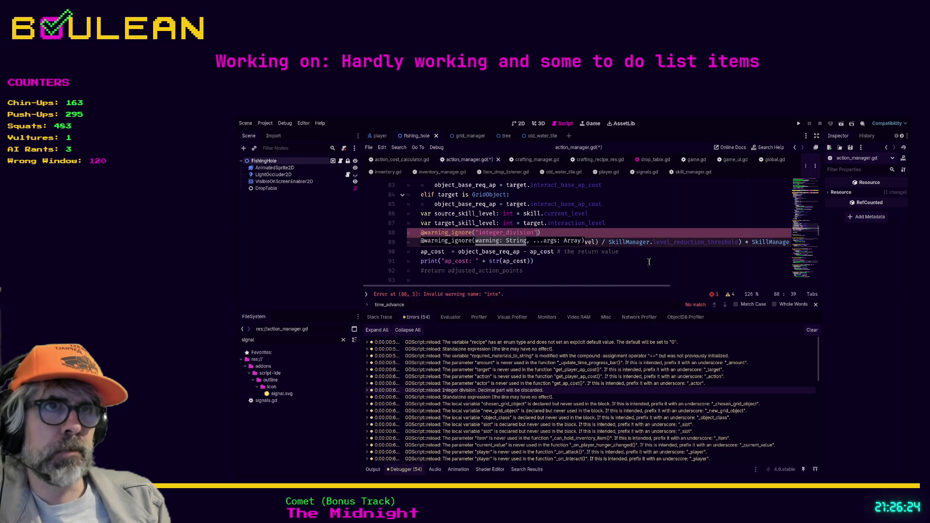
pyautogui.click(650, 261)
pyautogui.hotkey('ctrl', 's')
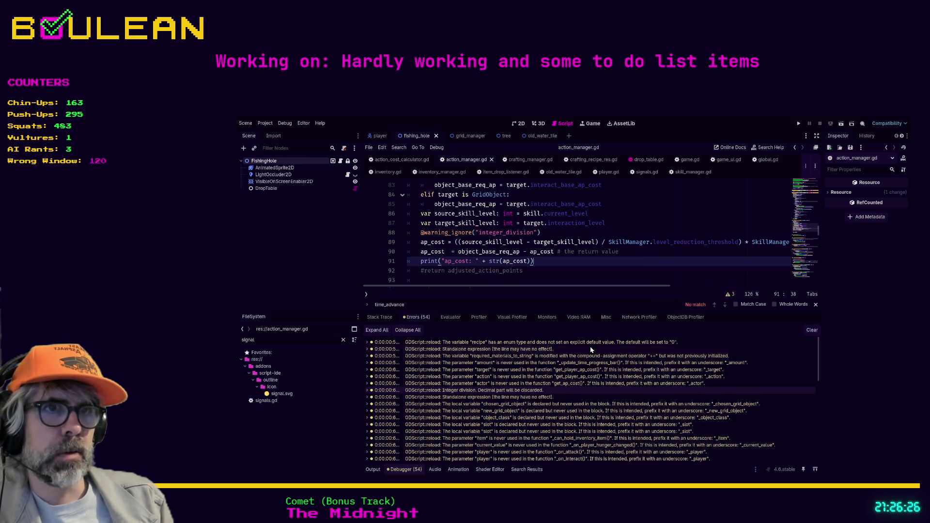
pyautogui.click(490, 399)
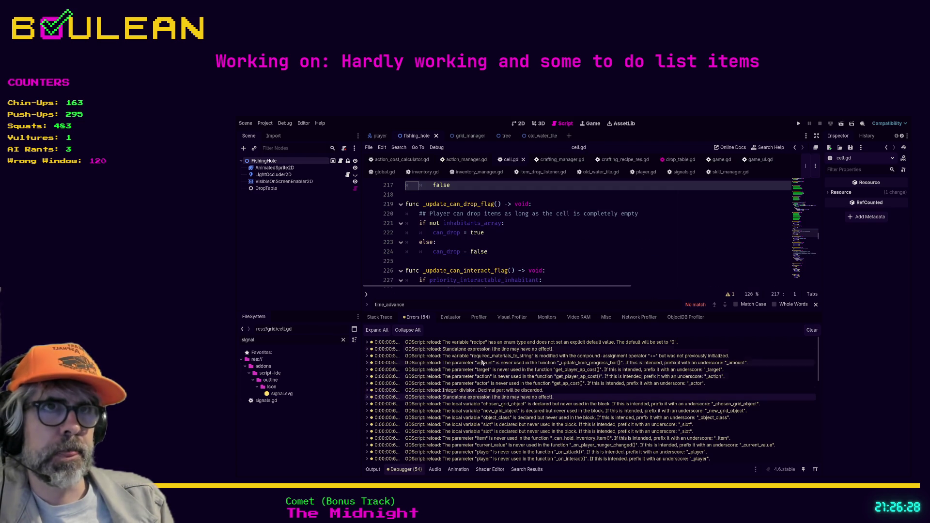
# Step: Zoom the code and drag the debugger splitter down to inspect line 217's lone false in cell.gd
pyautogui.scroll(2, 512, 239)
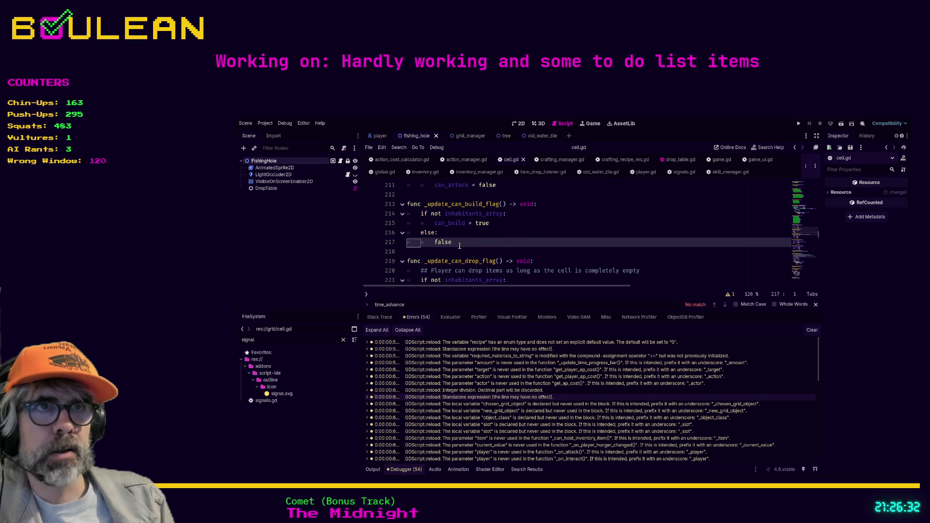
pyautogui.click(436, 242)
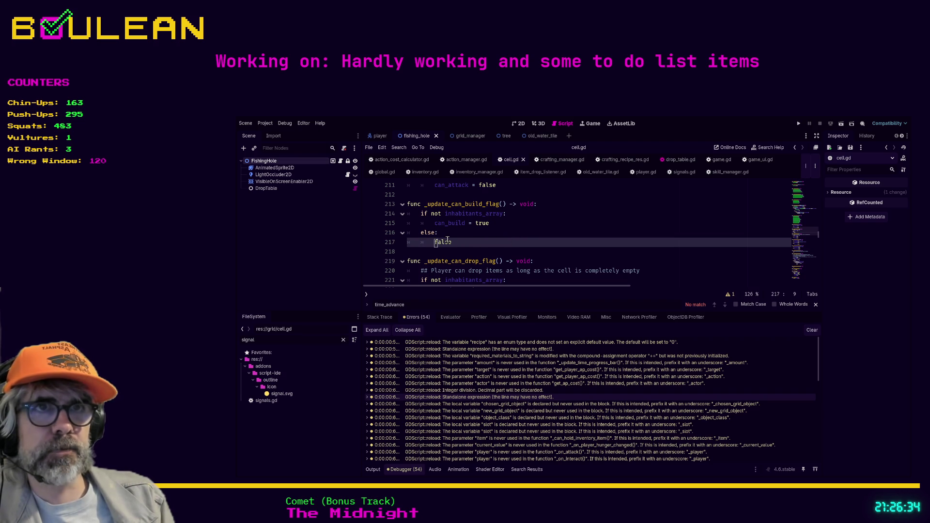
pyautogui.click(458, 252)
pyautogui.click(465, 245)
pyautogui.scroll(5, 484, 244)
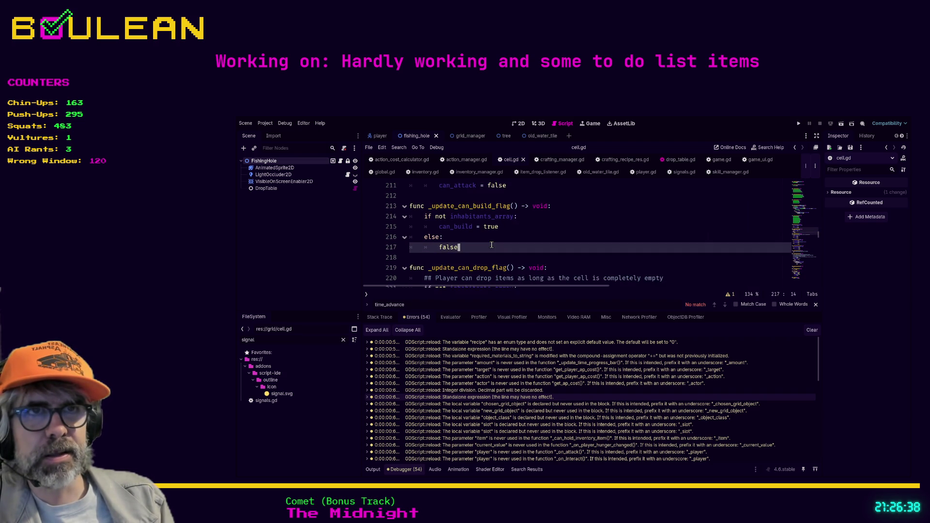
pyautogui.scroll(4, 503, 244)
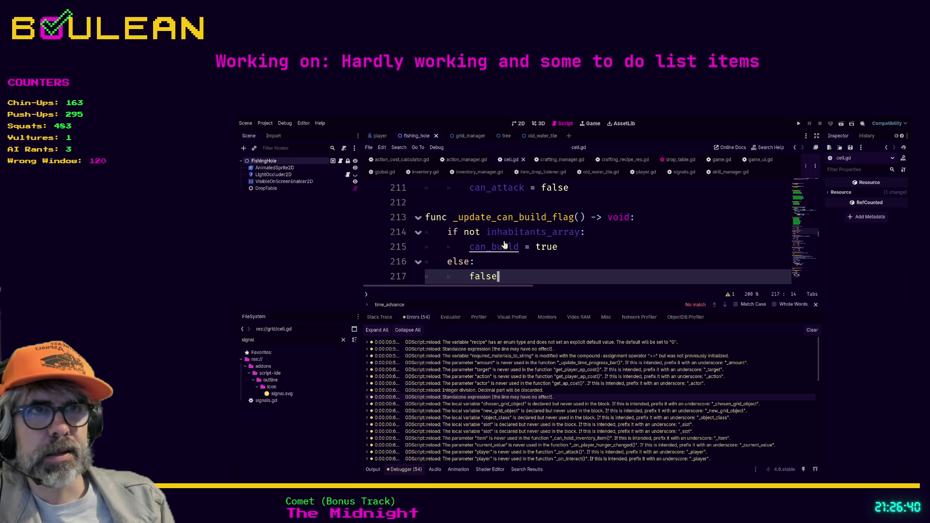
pyautogui.scroll(-1, 514, 244)
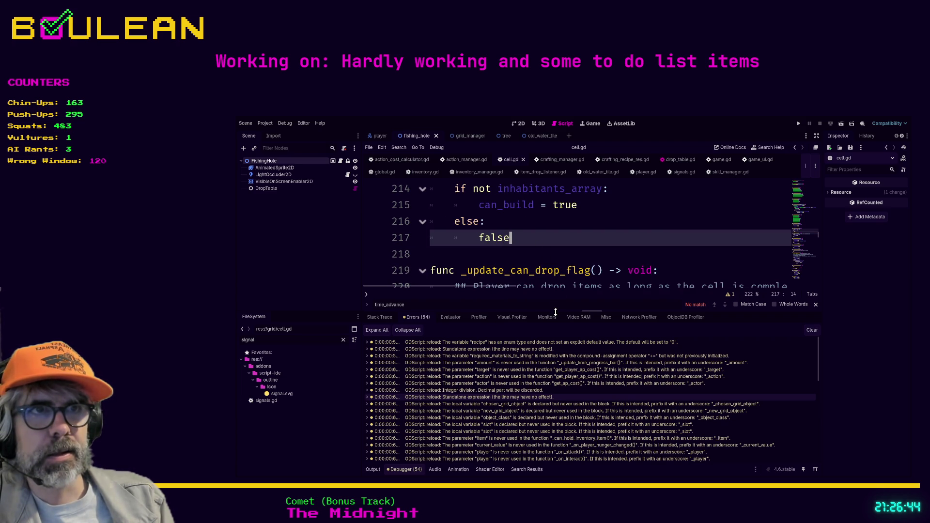
pyautogui.moveTo(557, 311); pyautogui.dragTo(561, 392)
pyautogui.scroll(2, 549, 327)
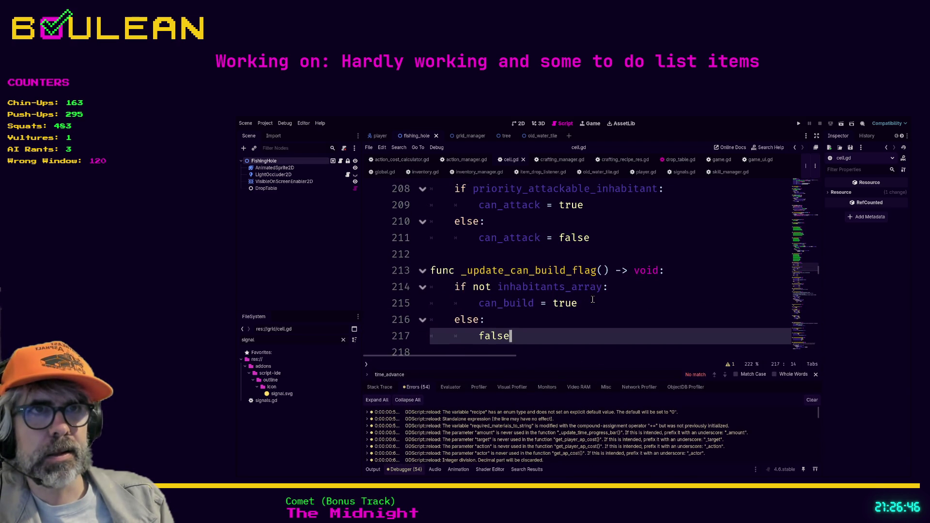
pyautogui.click(549, 325)
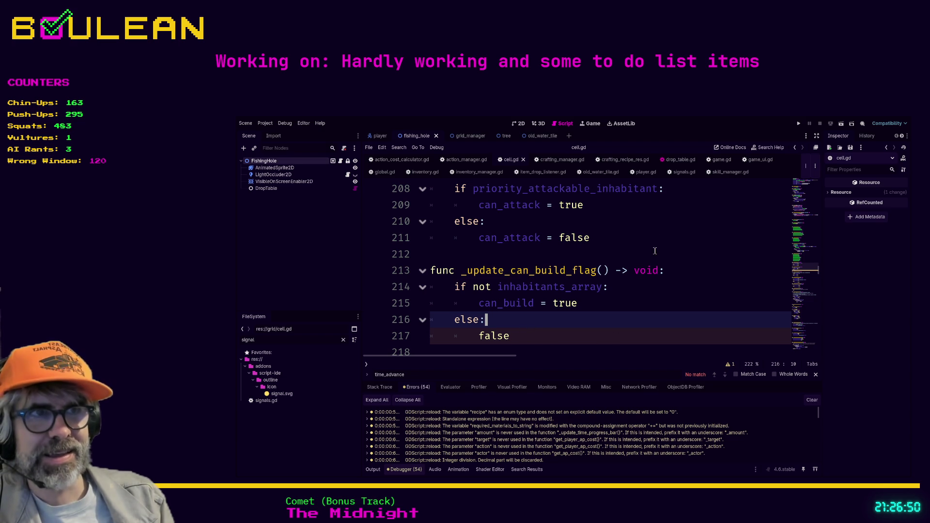
pyautogui.click(657, 232)
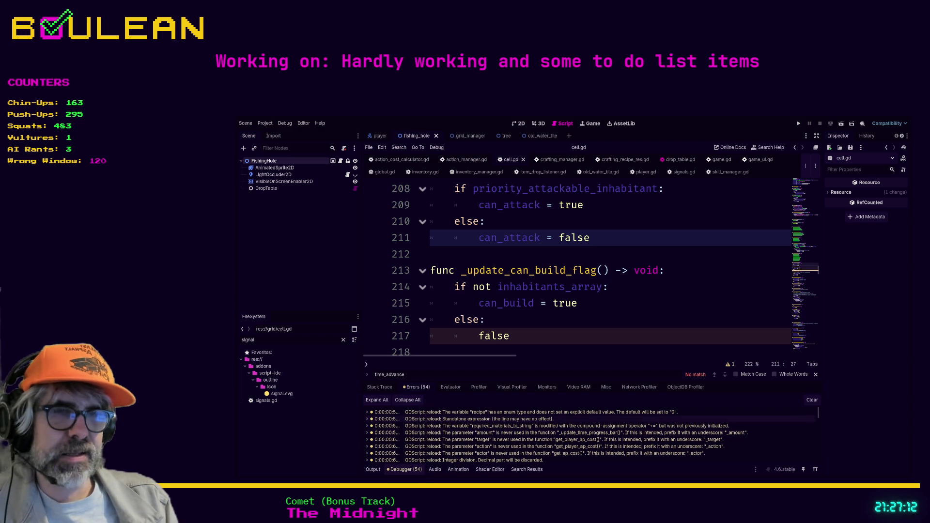
# Step: Post the code screenshot with 'What does it even mean?' in Discord's #programming-chat-and-questions, then return to Godot
pyautogui.hotkey('alt', 'Tab')
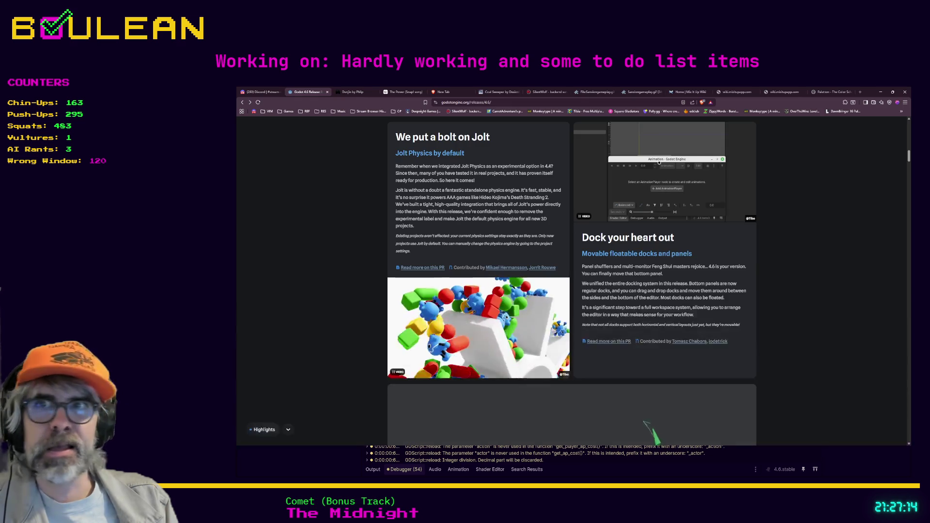
pyautogui.click(262, 91)
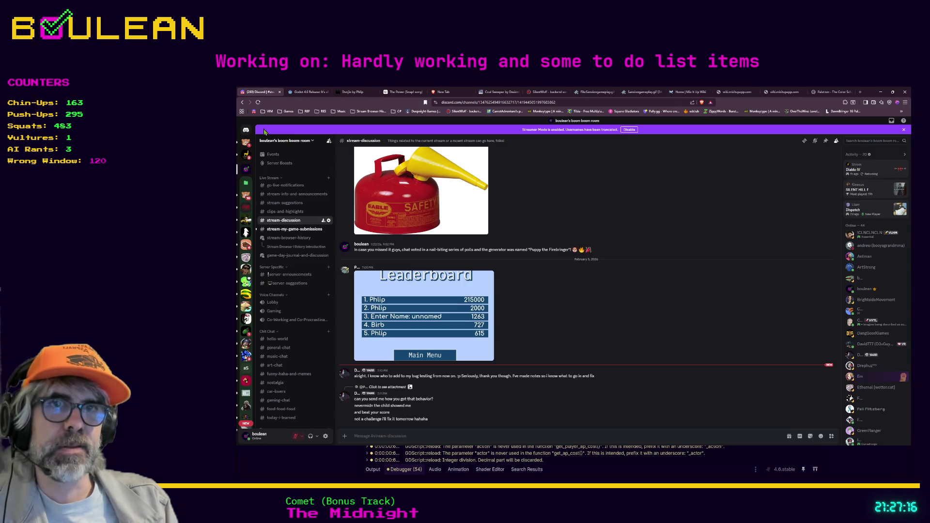
pyautogui.scroll(-3, 322, 315)
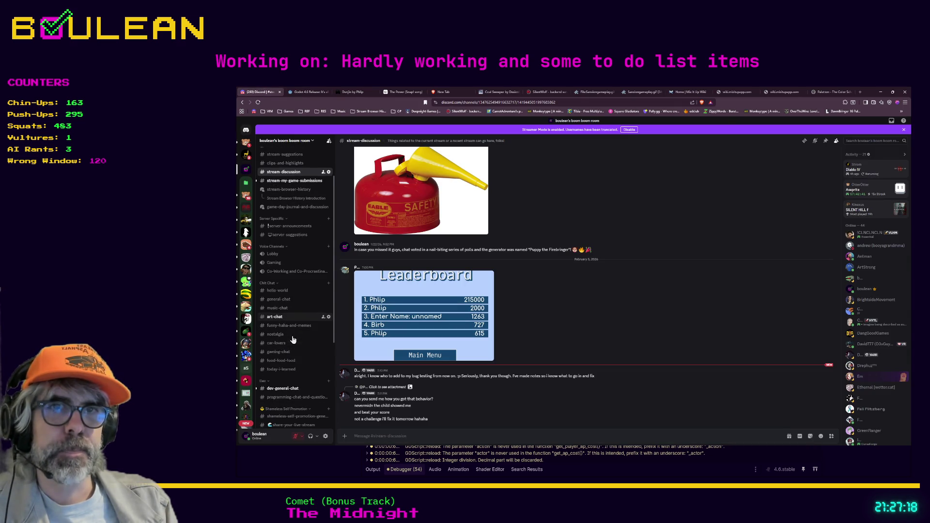
pyautogui.click(291, 394)
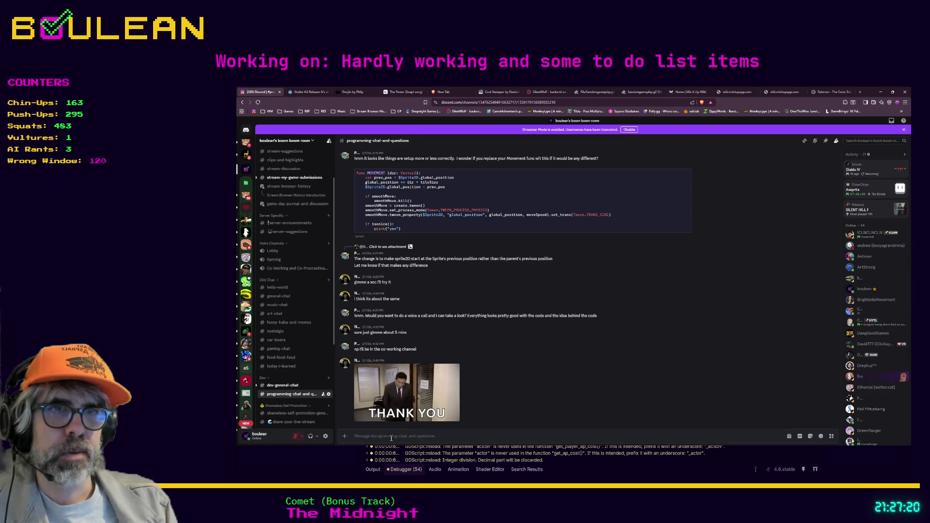
pyautogui.hotkey('ctrl', 'v')
pyautogui.write('What')
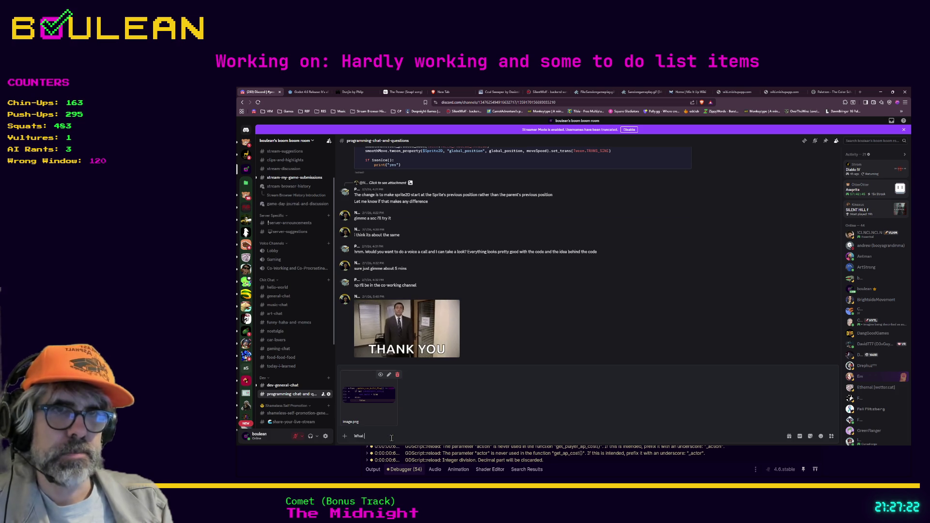
pyautogui.write(' does it even mean?')
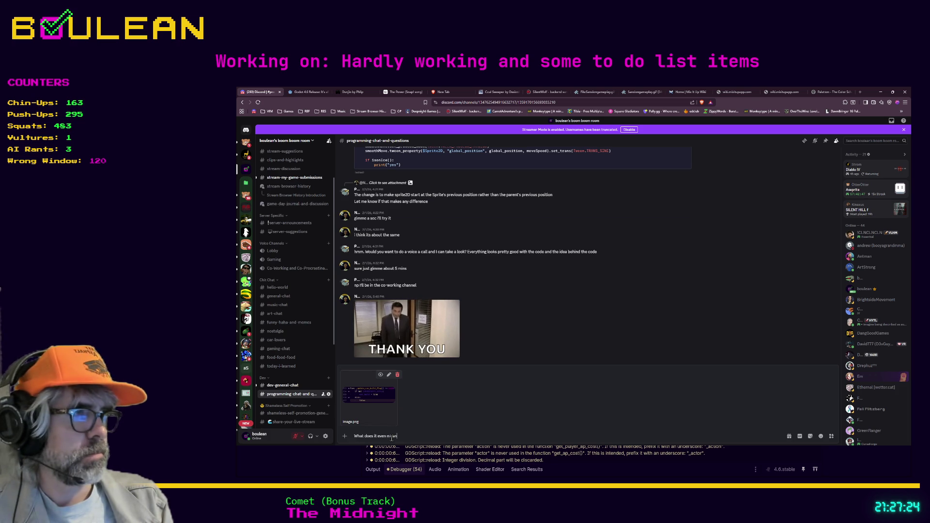
pyautogui.press('Return')
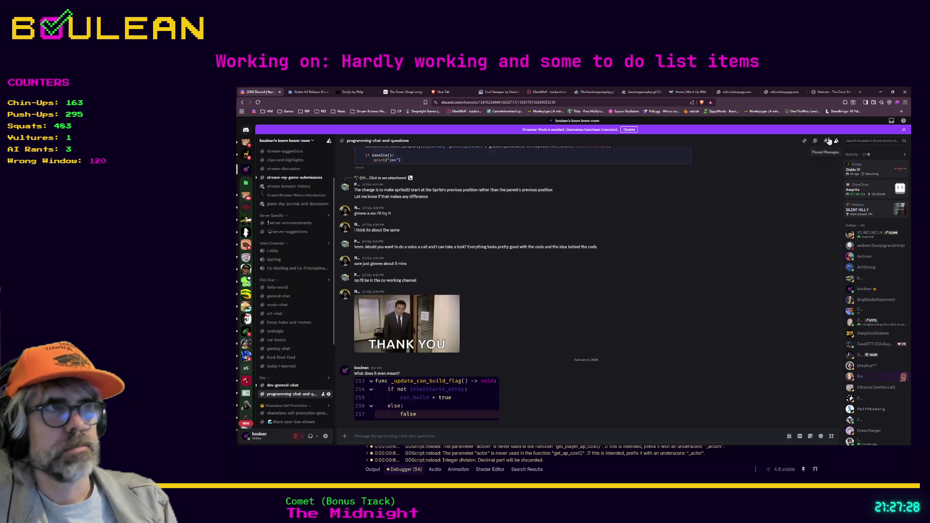
pyautogui.click(880, 93)
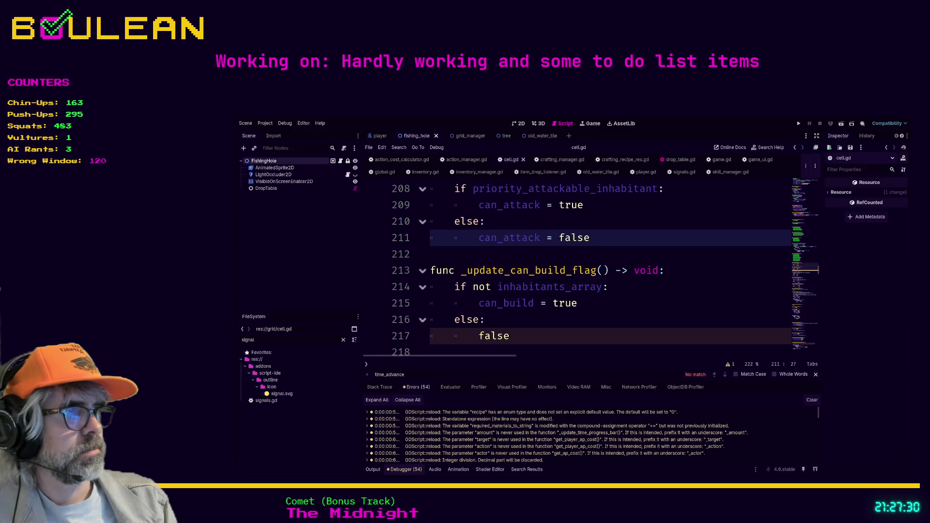
# Step: Turn line 217's bare false into an indented 'can_build = false' under else:
pyautogui.click(628, 340)
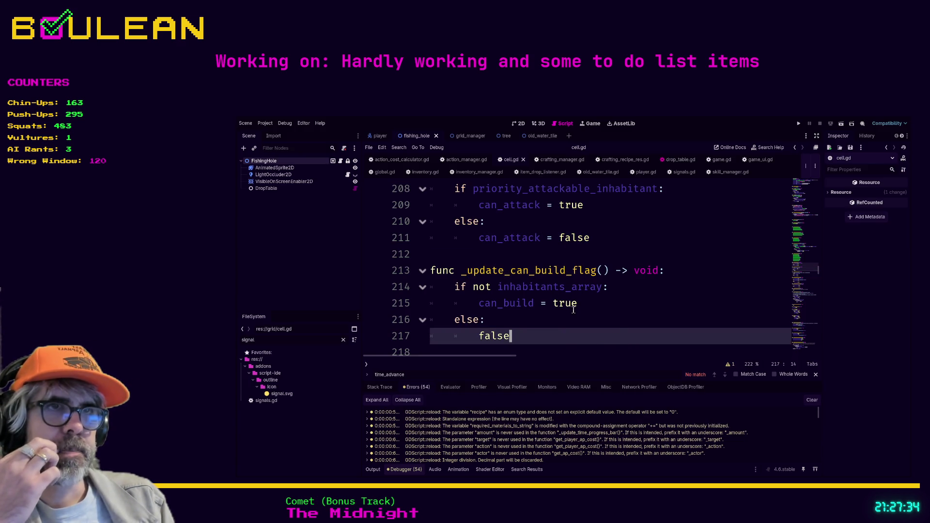
pyautogui.moveTo(528, 336); pyautogui.dragTo(425, 318)
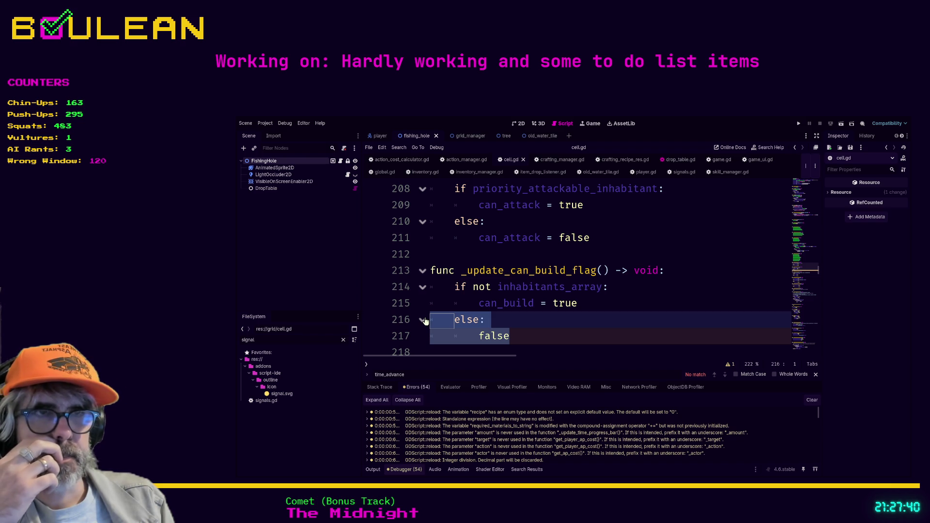
pyautogui.click(479, 337)
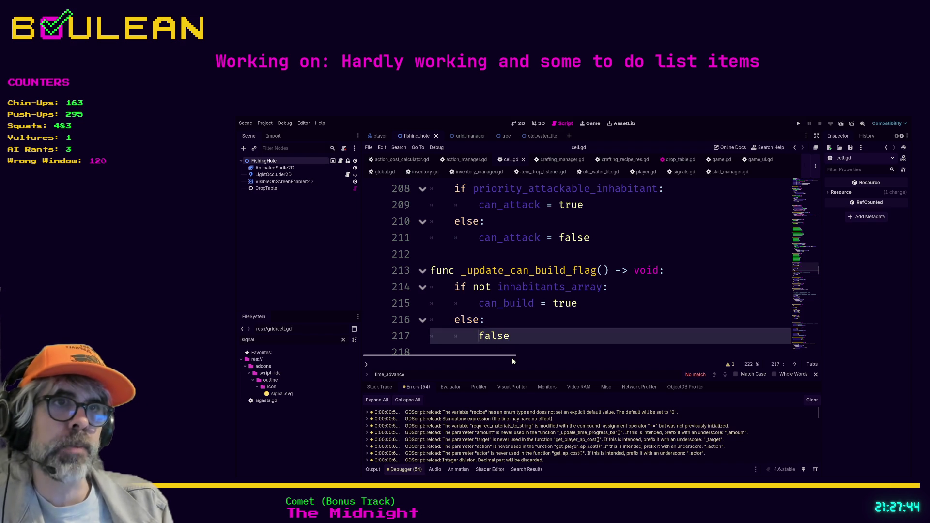
pyautogui.press('Tab')
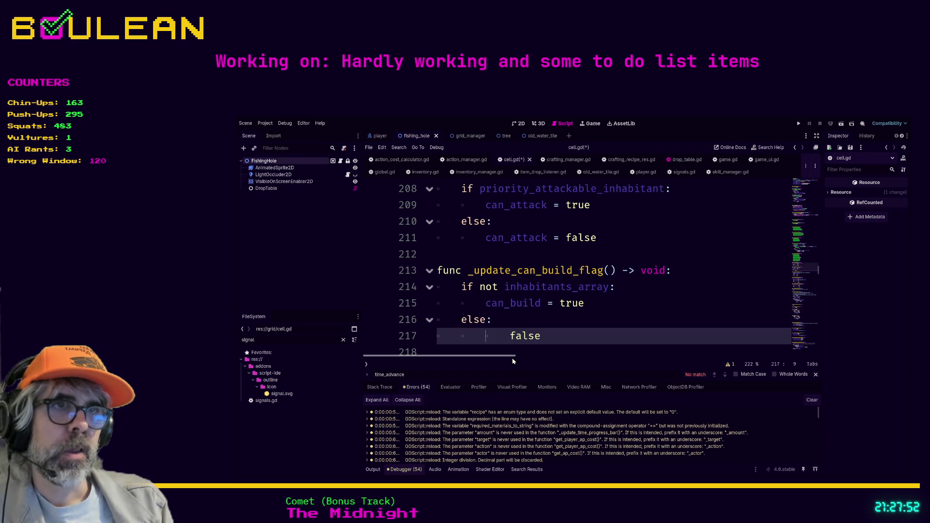
pyautogui.write('can_buil')
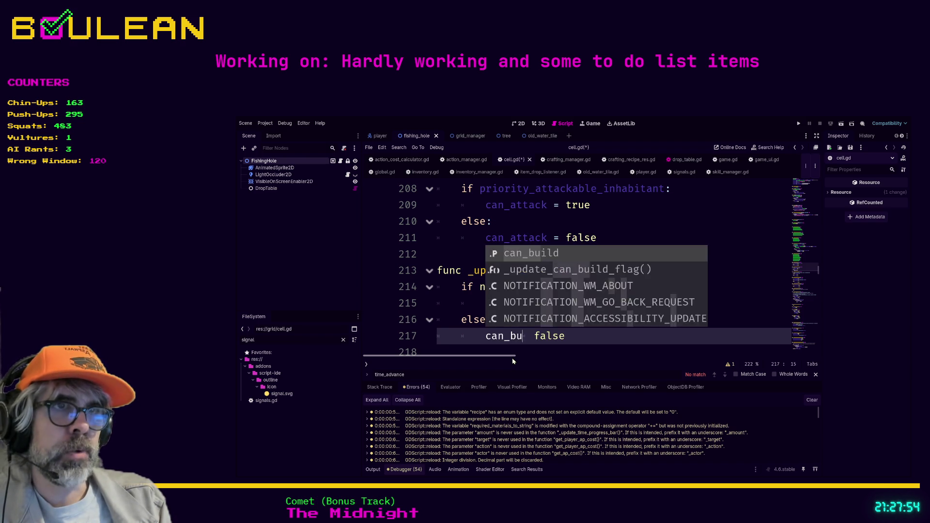
pyautogui.write('d')
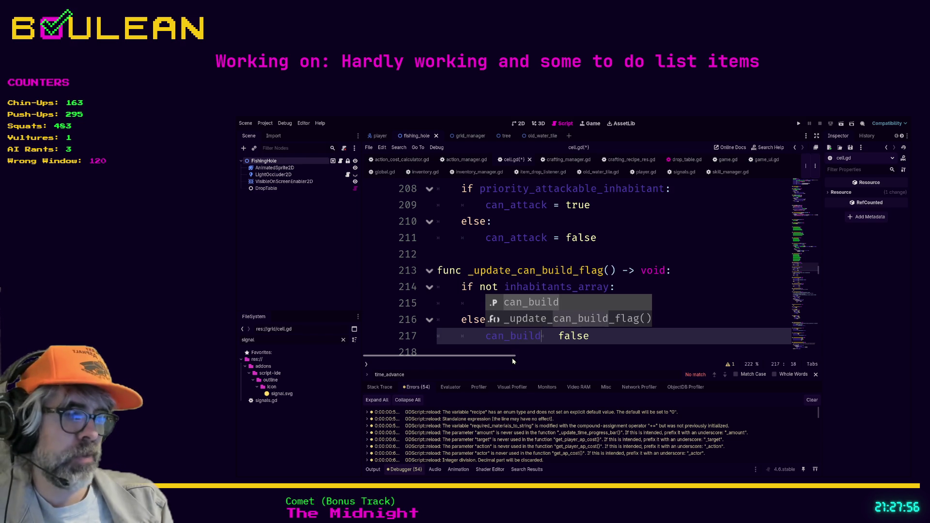
pyautogui.press('Delete')
pyautogui.write('=')
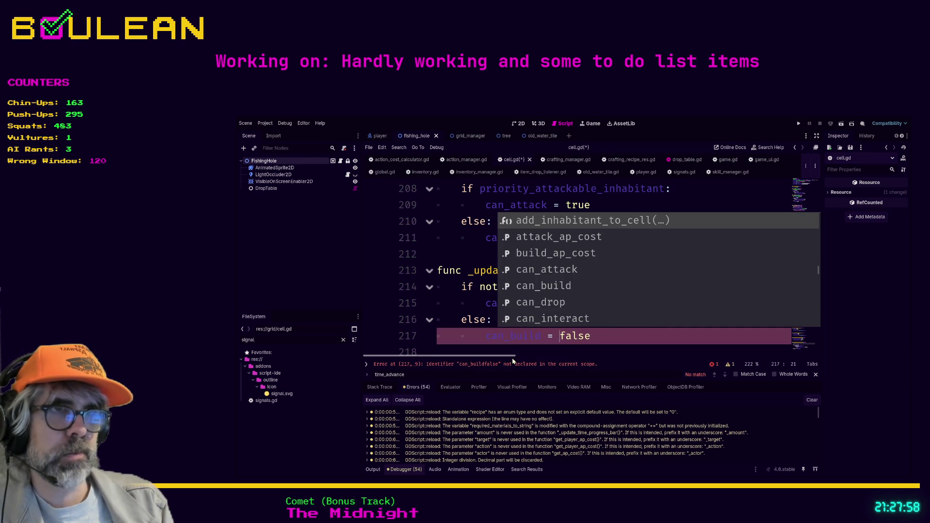
pyautogui.click(605, 341)
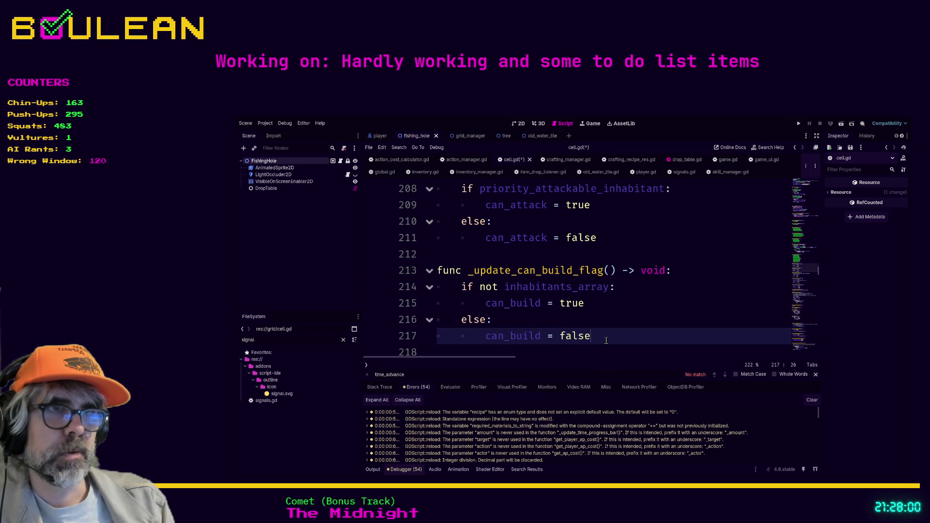
# Step: Save cell.gd with Ctrl+S
pyautogui.click(631, 319)
pyautogui.hotkey('ctrl', 's')
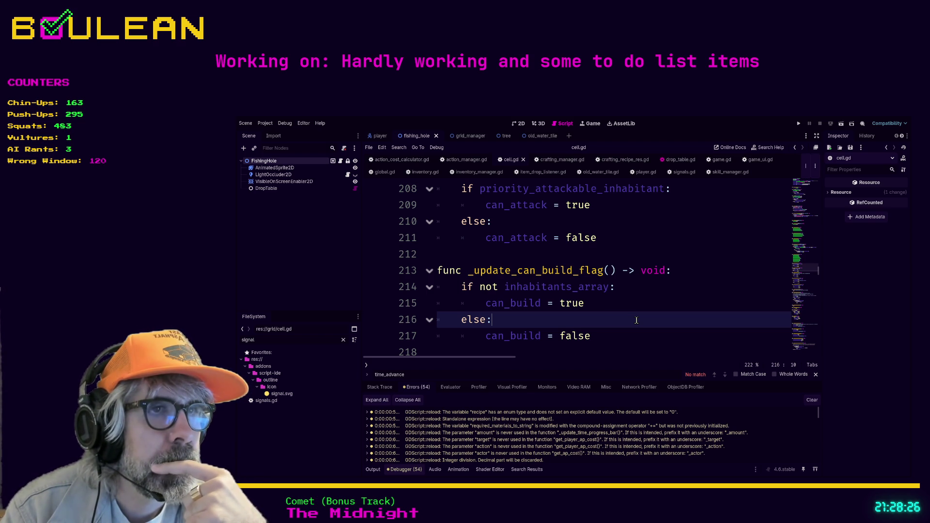
pyautogui.press('Down')
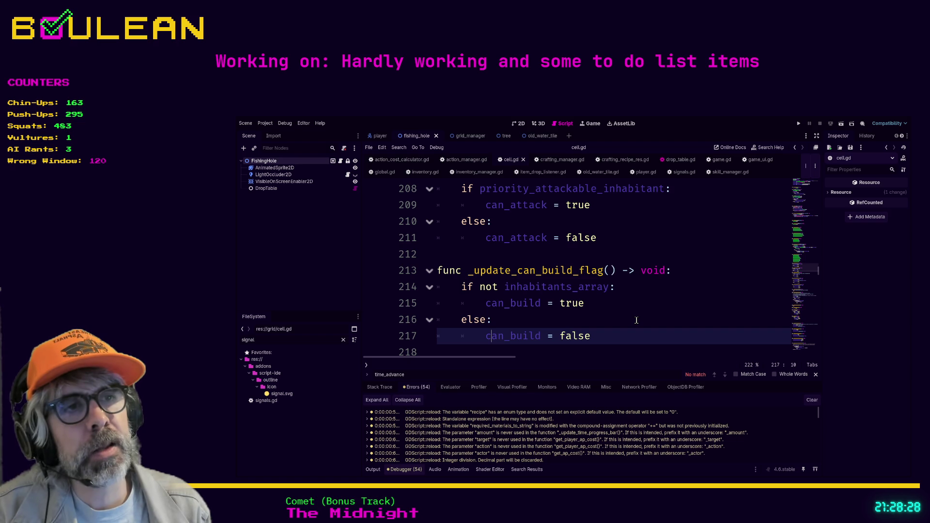
# Step: Add 'if inhabitants_array.size() > 0:' on a new line below can_build = false
pyautogui.press('Return')
pyautogui.write('if inha')
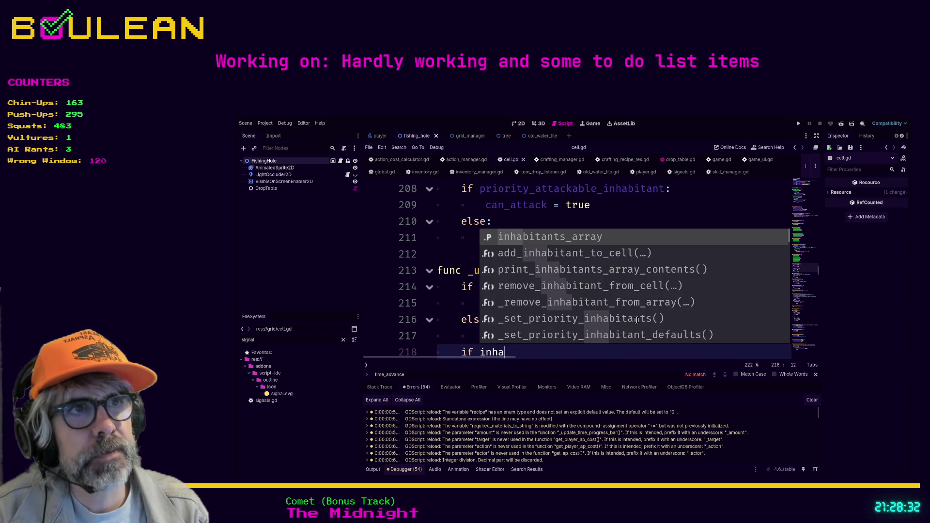
pyautogui.press('Return')
pyautogui.write('si')
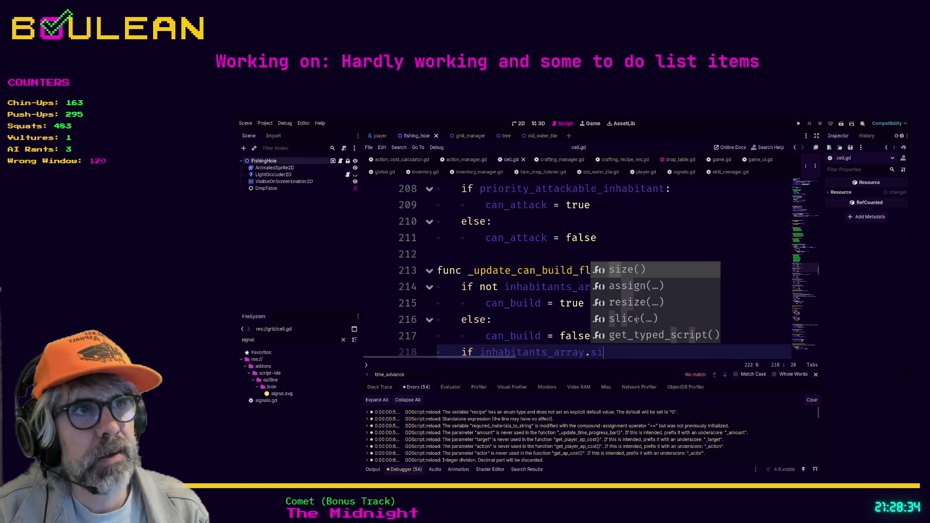
pyautogui.press('Return')
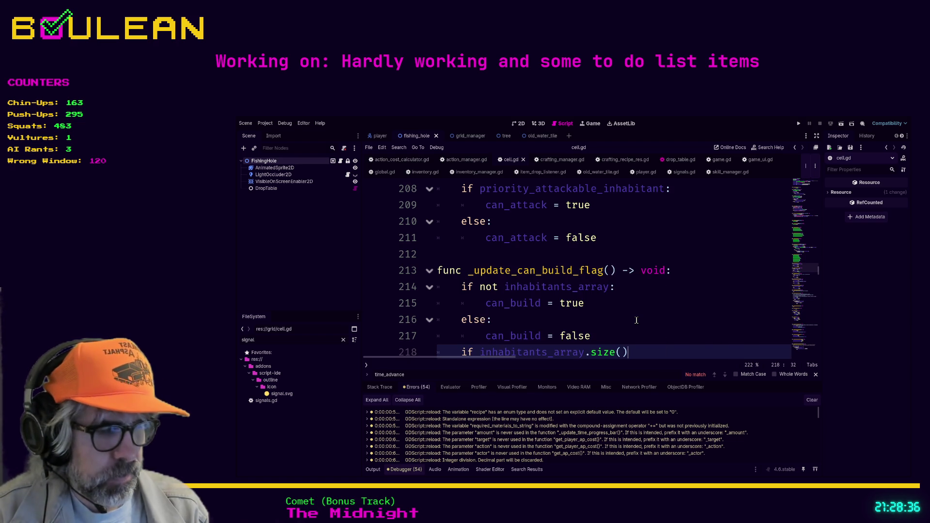
pyautogui.write('> 0:')
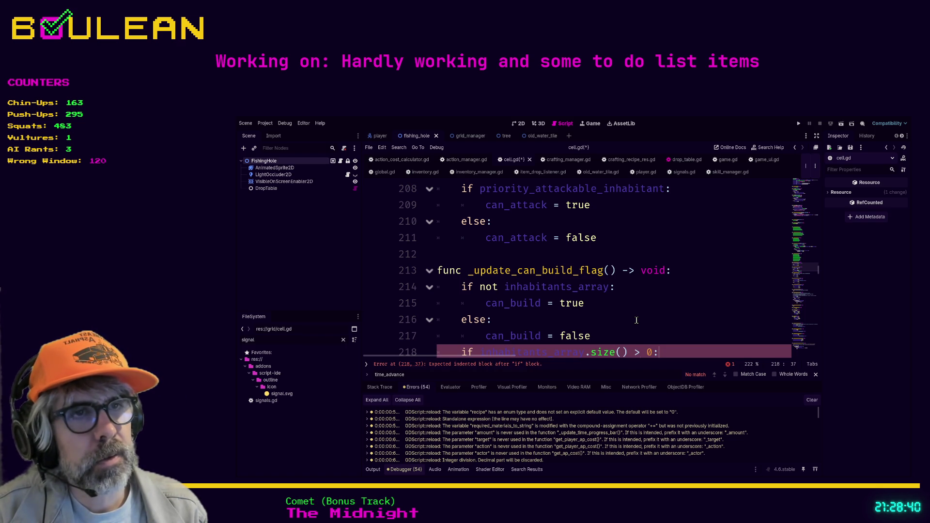
pyautogui.press('Return')
# Step: Add comments 'inhabitants_array contains something (if the cell is inhabited)' and '## Can't build on cells with inhabitants'
pyautogui.write('can_build = false')
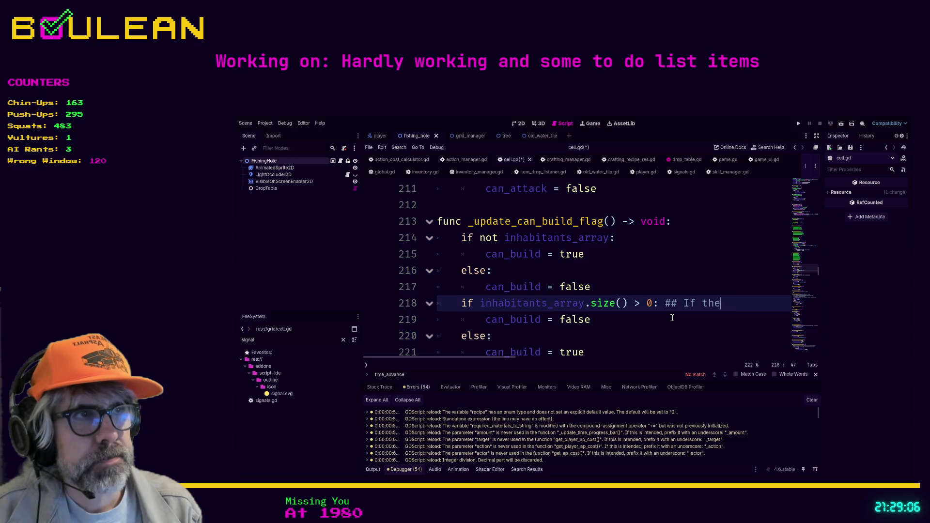
pyautogui.write(' inhabit')
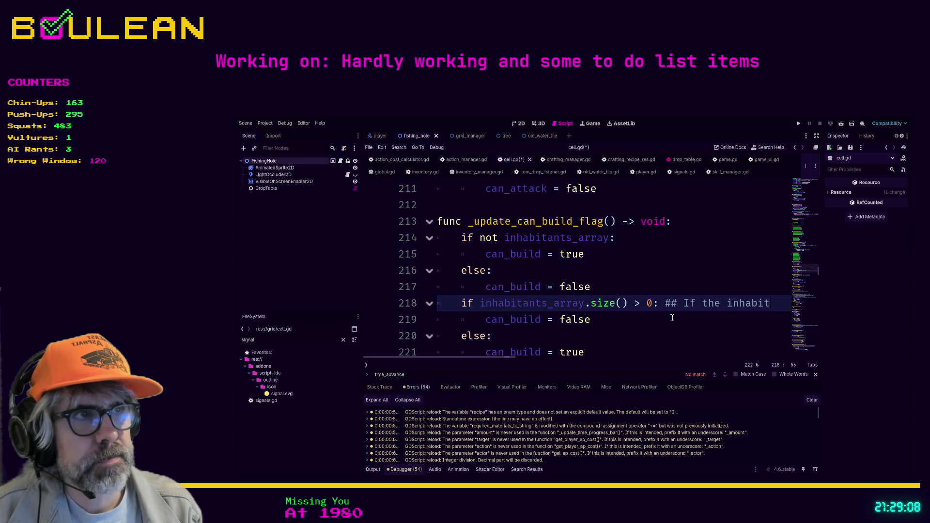
pyautogui.press('BackSpace')
pyautogui.press('BackSpace')
pyautogui.press('BackSpace')
pyautogui.press('BackSpace')
pyautogui.press('BackSpace')
pyautogui.press('BackSpace')
pyautogui.write('inhabitants_ar')
pyautogui.write('ray')
pyautogui.write(' conta')
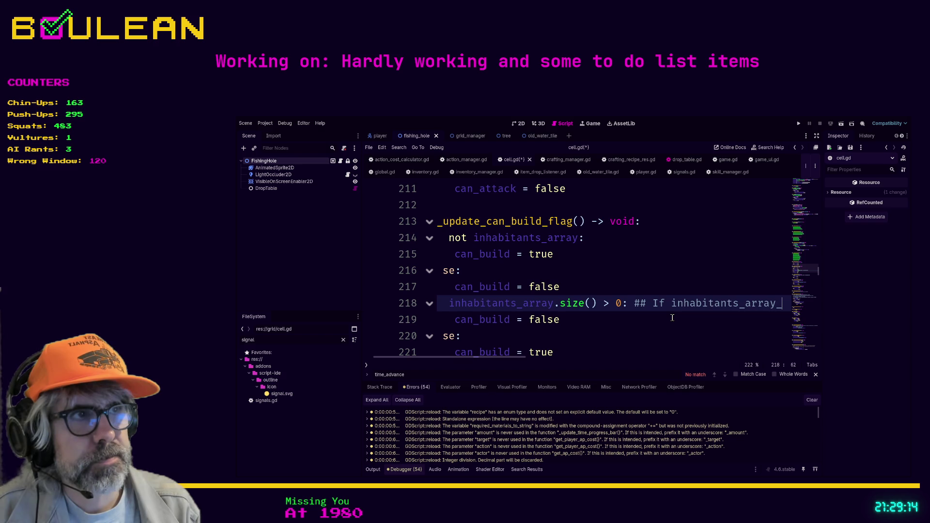
pyautogui.write('ins')
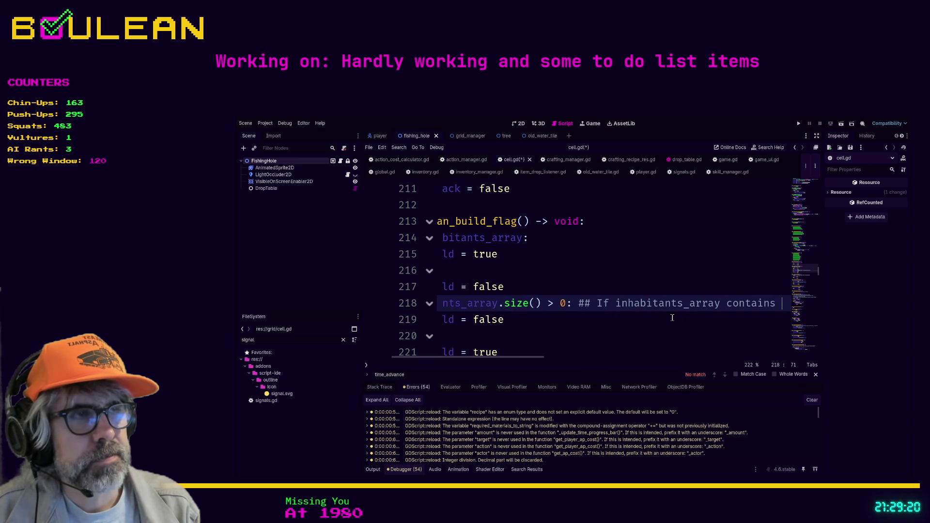
pyautogui.write(' something (if the cell')
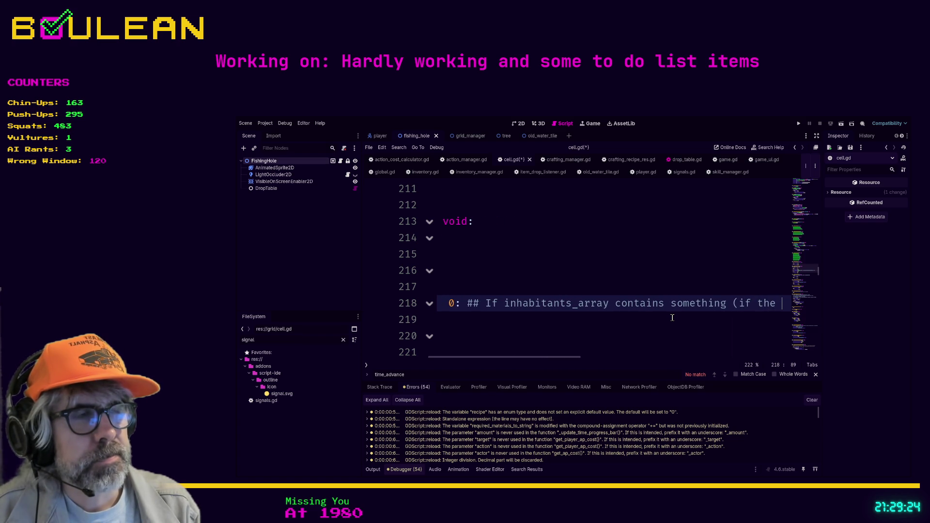
pyautogui.write(' is i')
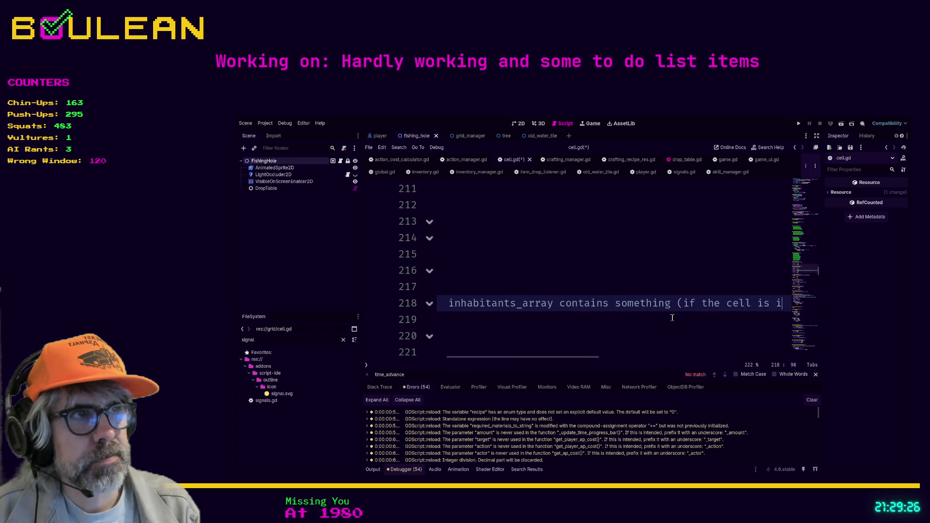
pyautogui.write('nhabited)')
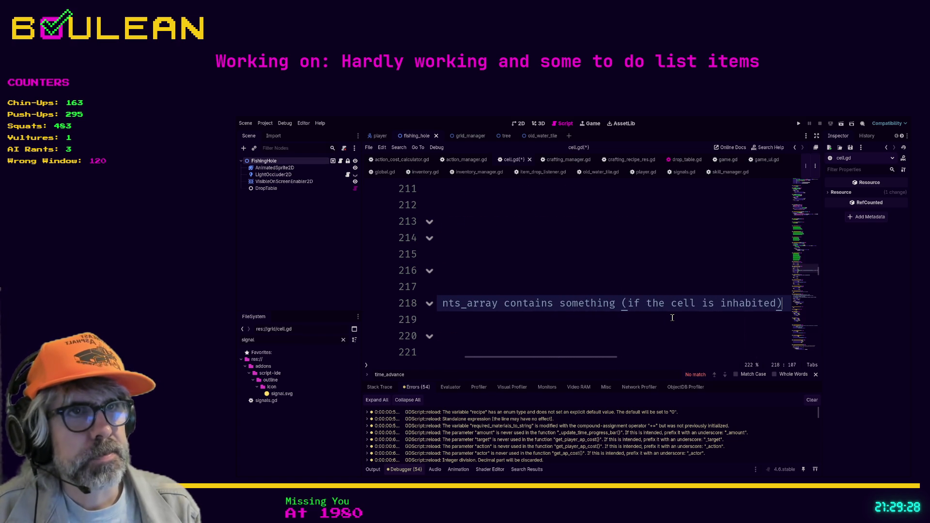
pyautogui.press('Home')
pyautogui.click(602, 346)
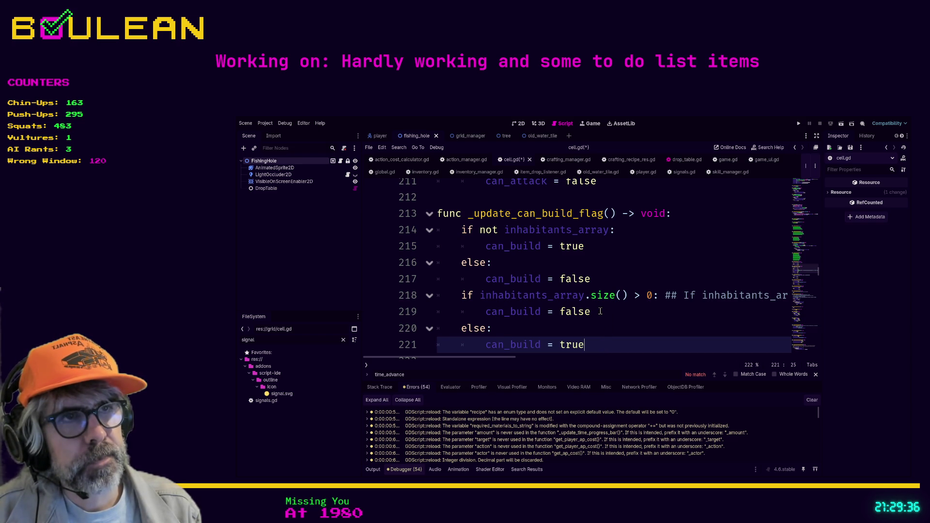
pyautogui.click(600, 311)
pyautogui.write("## Can't build on cells with inhabitants")
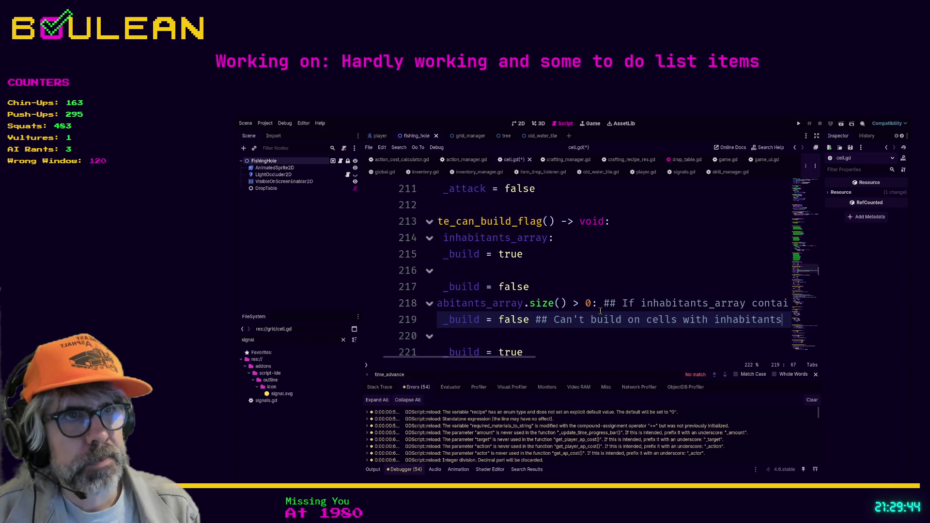
pyautogui.press('Home')
pyautogui.press('Up')
pyautogui.press('Up')
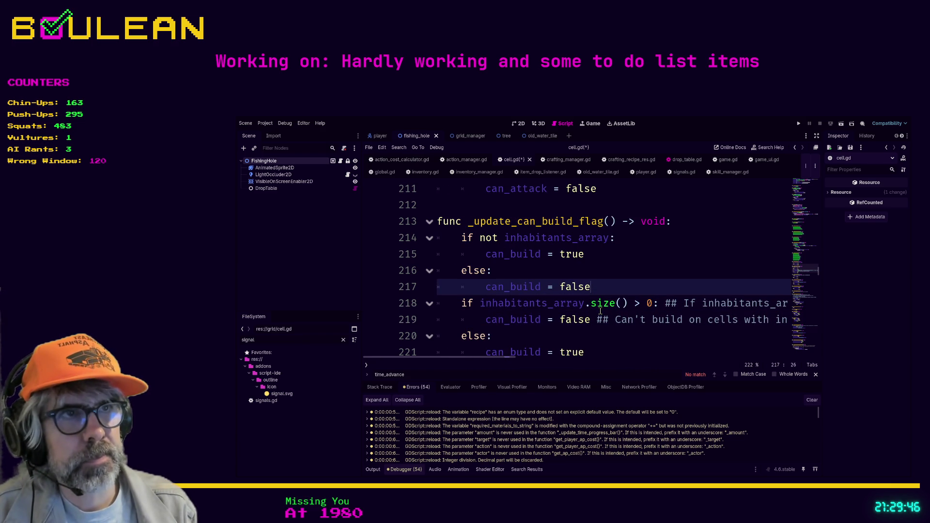
pyautogui.hotkey('shift', 'End')
pyautogui.hotkey('shift', 'Up')
pyautogui.hotkey('shift', 'Up')
pyautogui.hotkey('shift', 'Up')
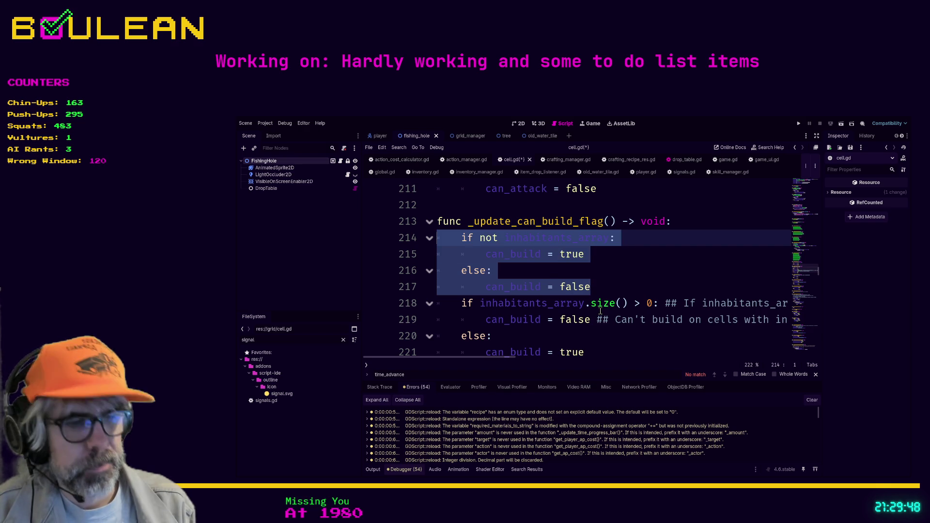
pyautogui.hotkey('ctrl', 'k')
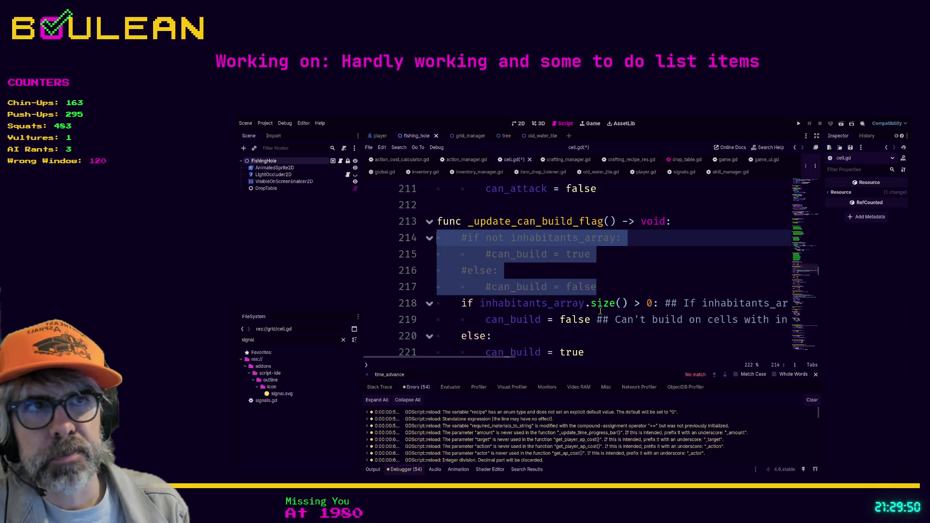
pyautogui.press('BackSpace')
pyautogui.press('BackSpace')
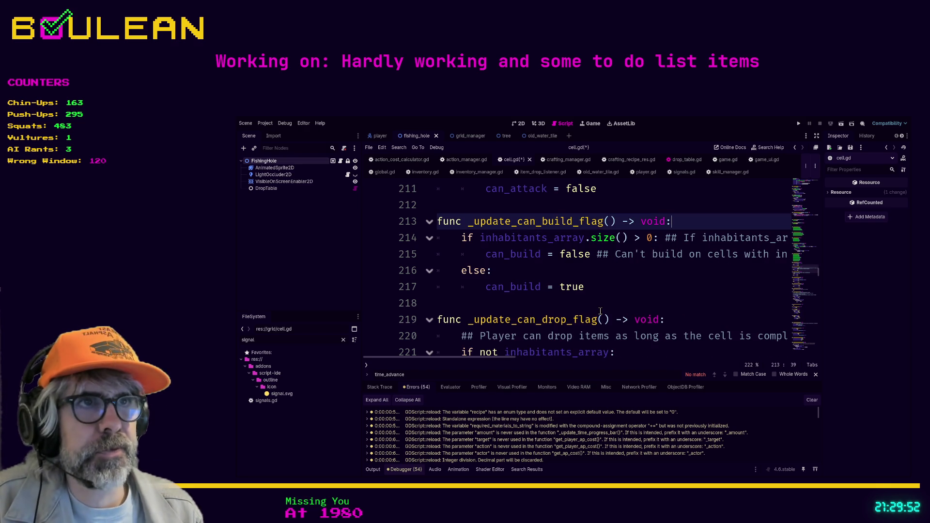
pyautogui.click(565, 300)
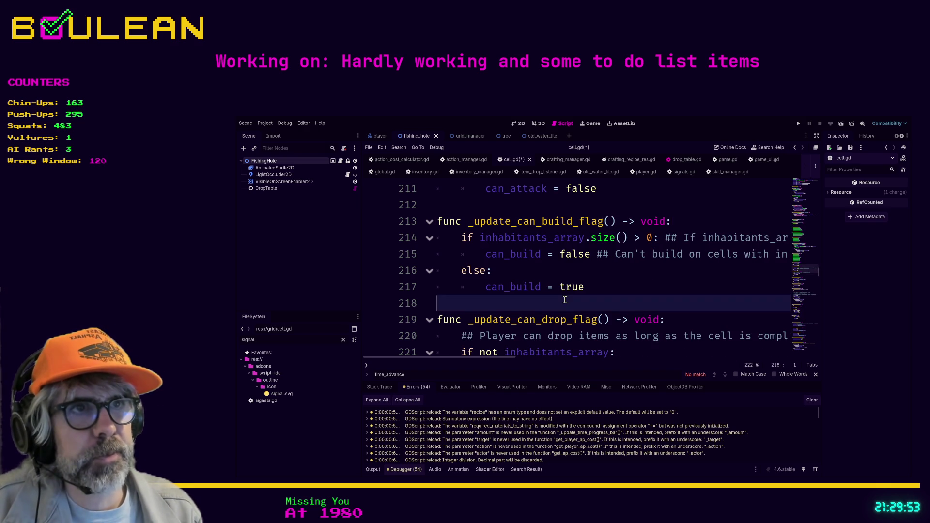
pyautogui.click(470, 287)
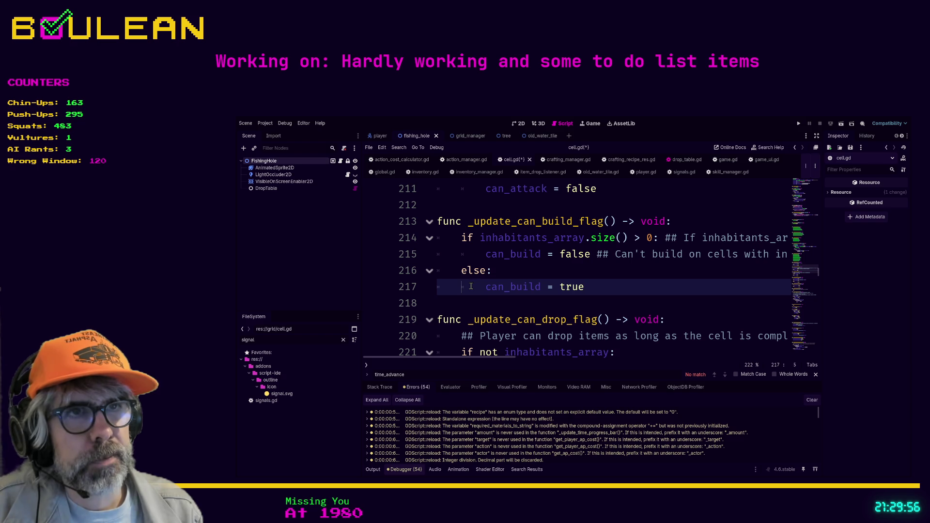
pyautogui.hotkey('ctrl', 's')
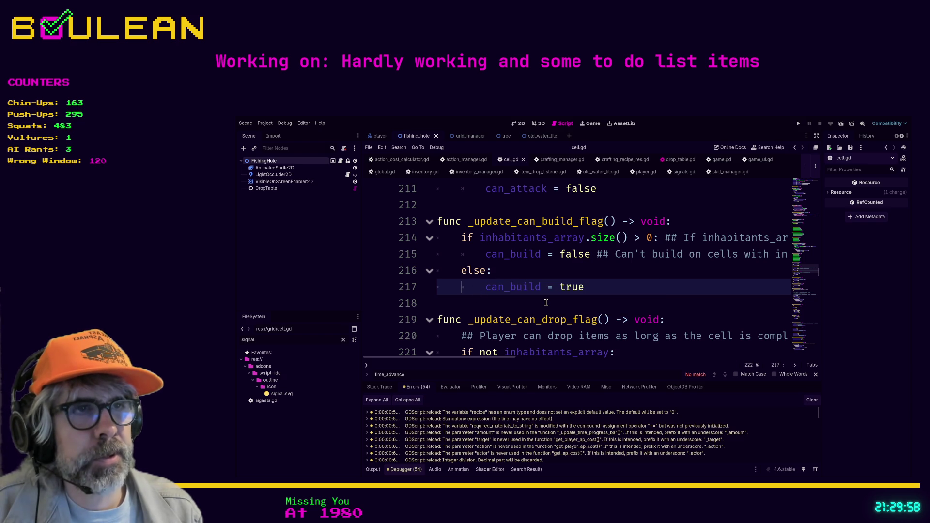
pyautogui.scroll(-1, 546, 302)
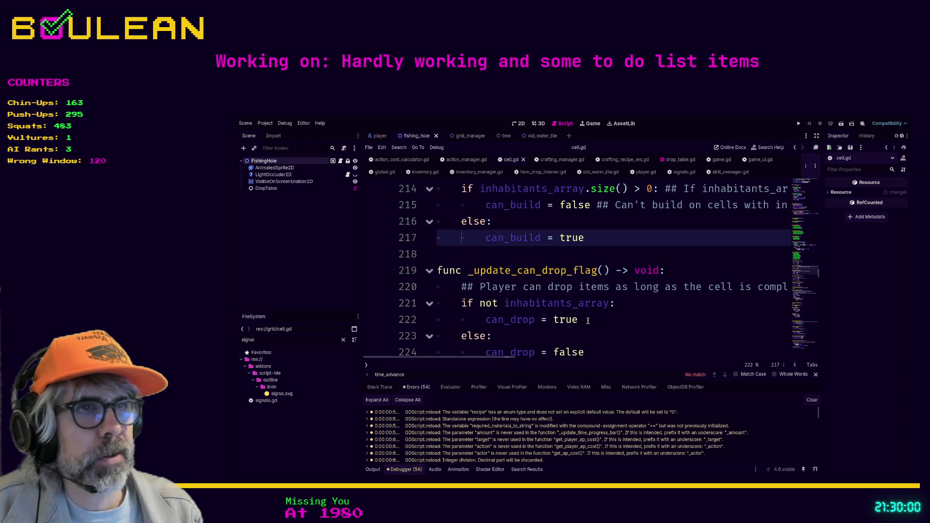
pyautogui.scroll(-1, 587, 319)
pyautogui.scroll(1, 587, 319)
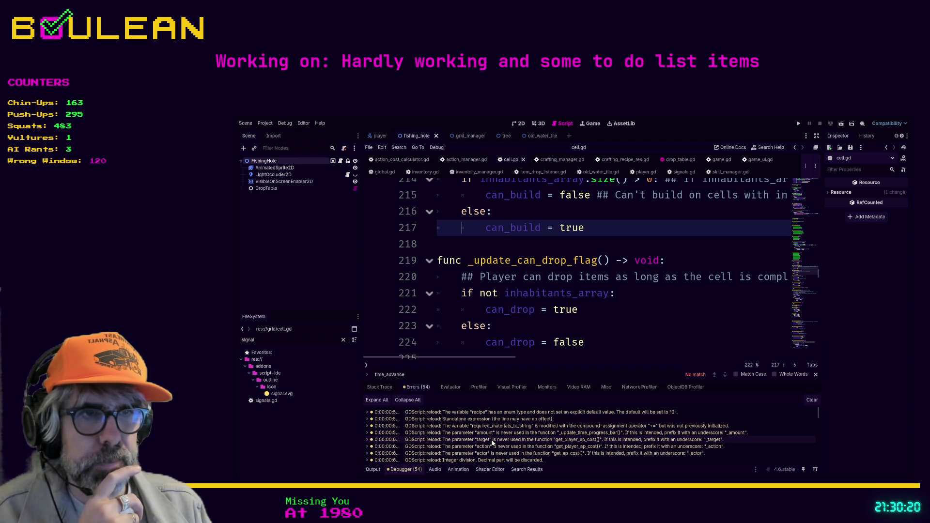
pyautogui.doubleClick(561, 441)
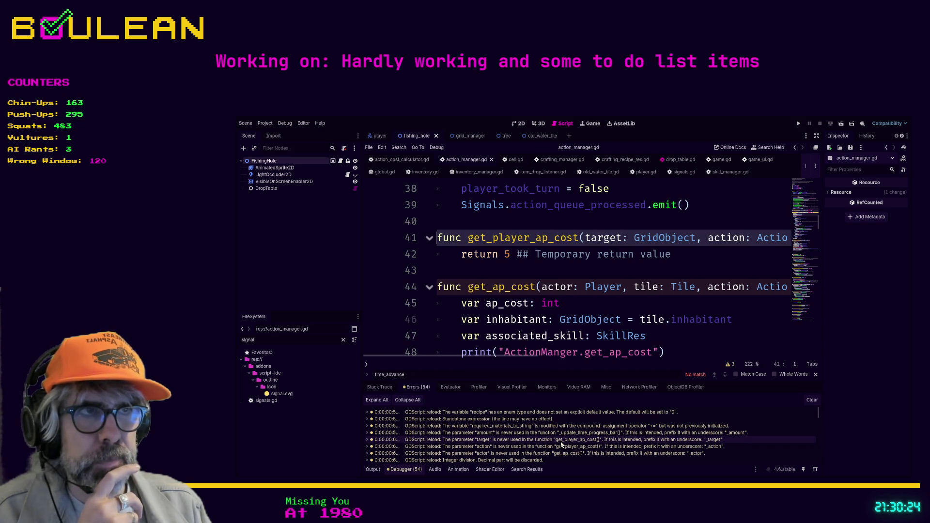
pyautogui.click(533, 455)
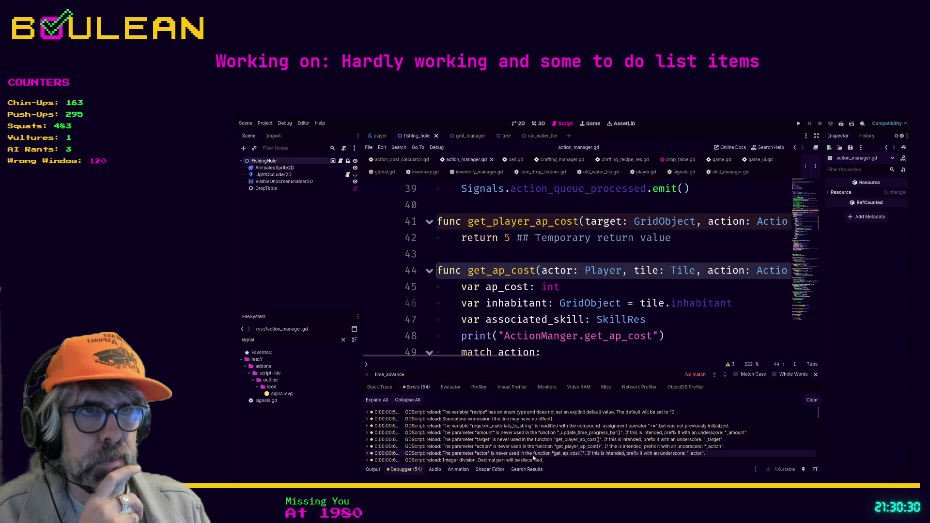
pyautogui.click(533, 461)
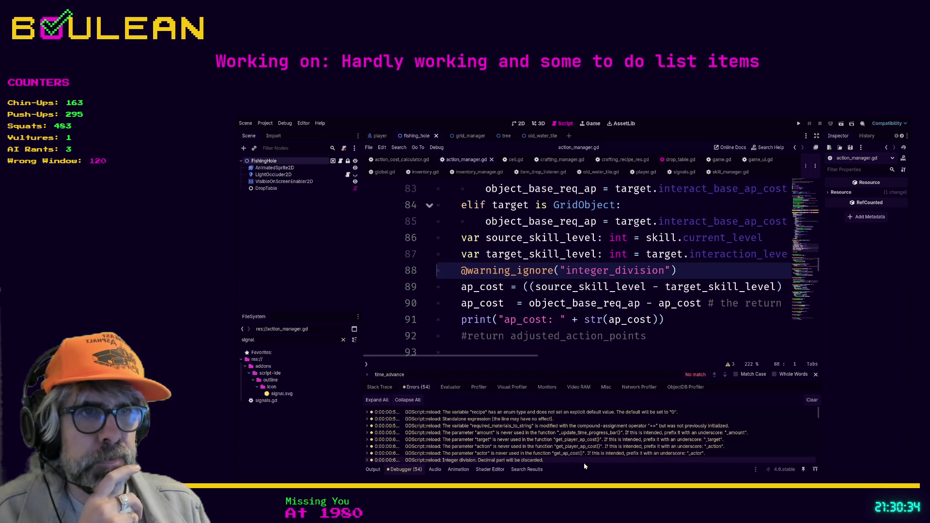
pyautogui.scroll(-1, 574, 445)
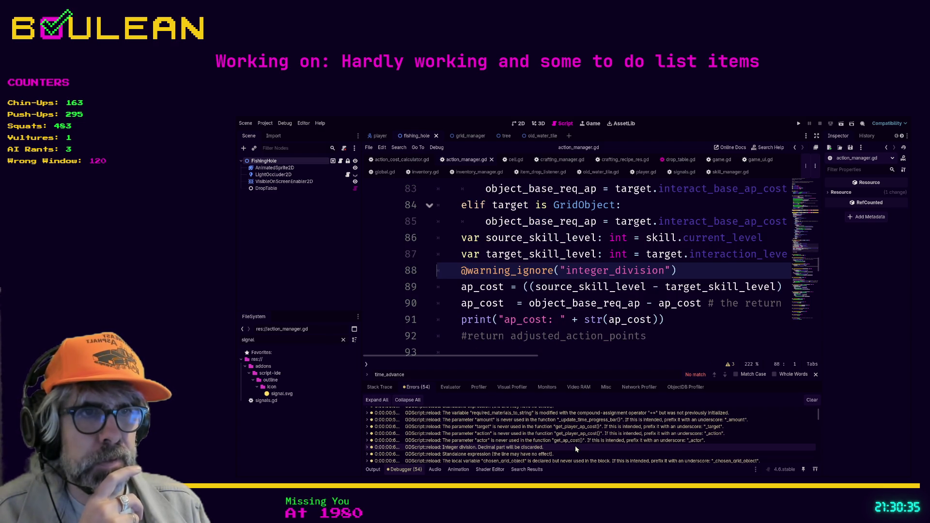
pyautogui.click(544, 454)
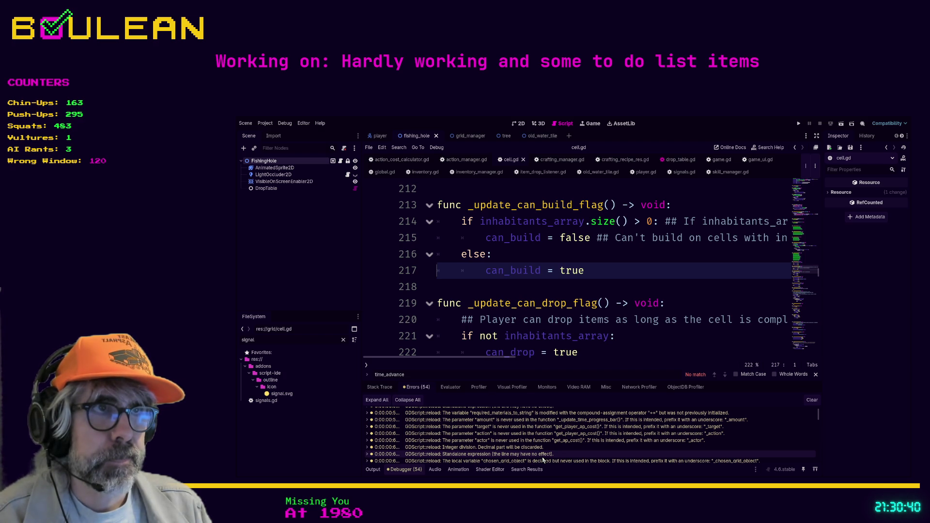
pyautogui.keyDown('ctrl'); pyautogui.click(603, 224); pyautogui.keyUp('ctrl')
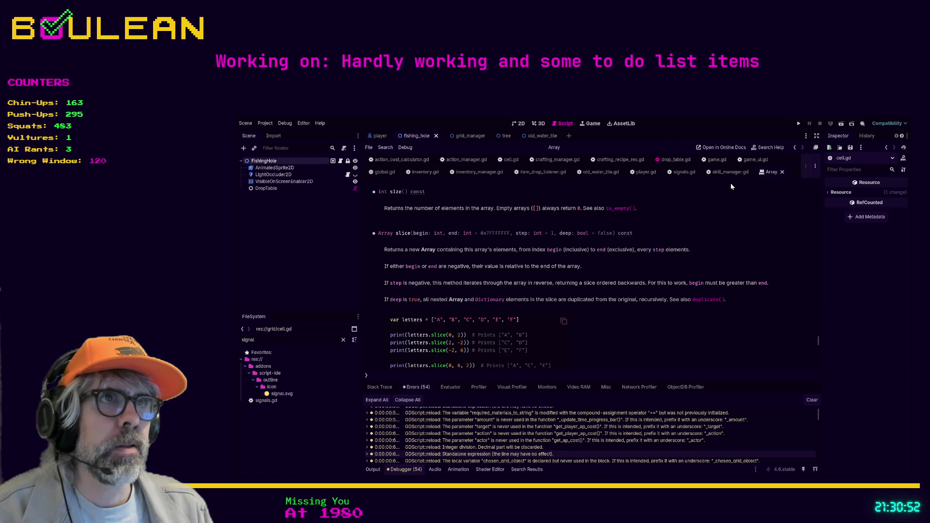
pyautogui.click(782, 172)
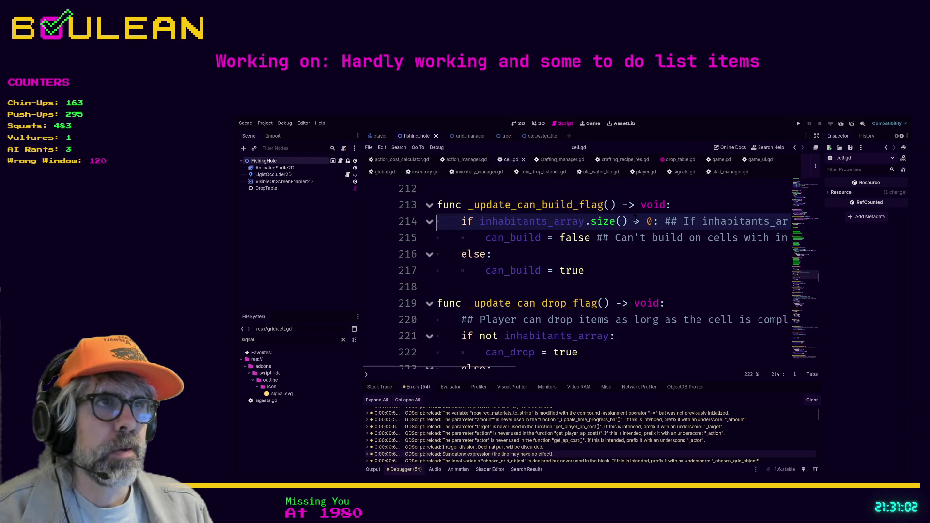
pyautogui.click(635, 221)
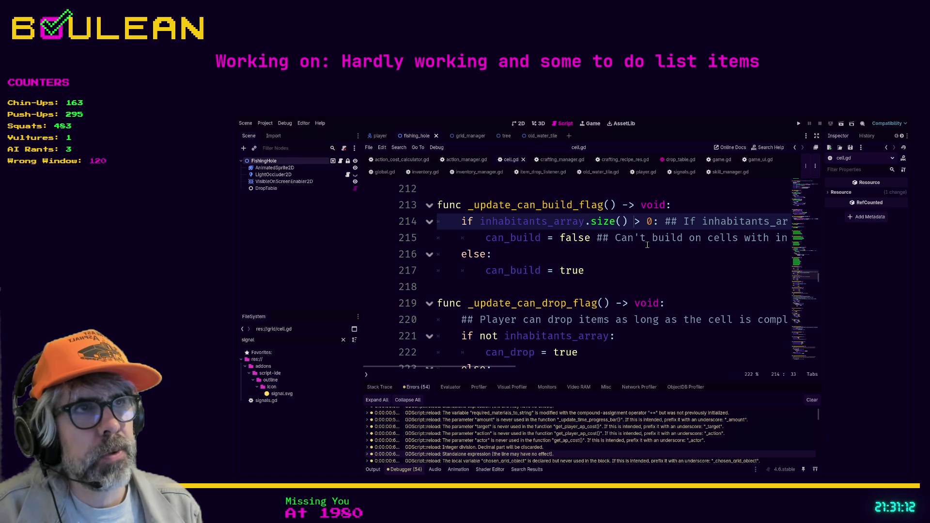
pyautogui.press('Up')
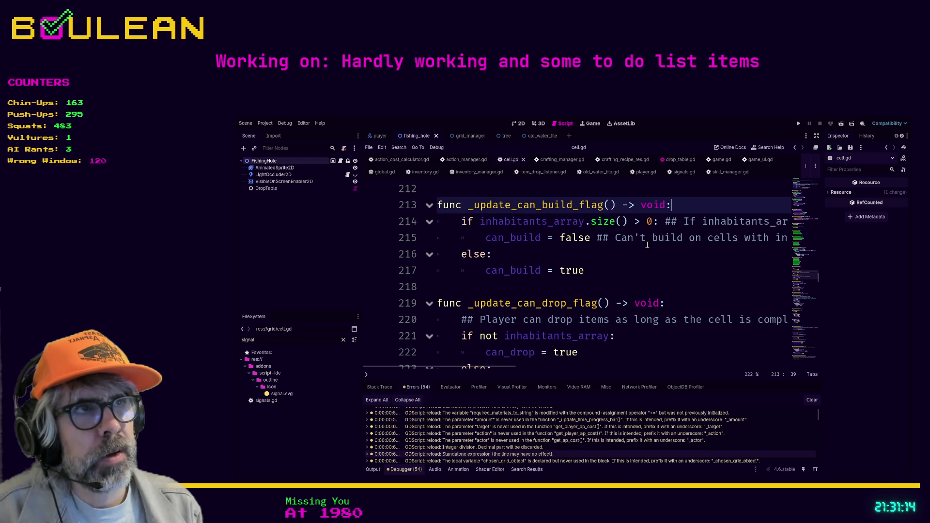
pyautogui.press('Return')
pyautogui.write('if inh')
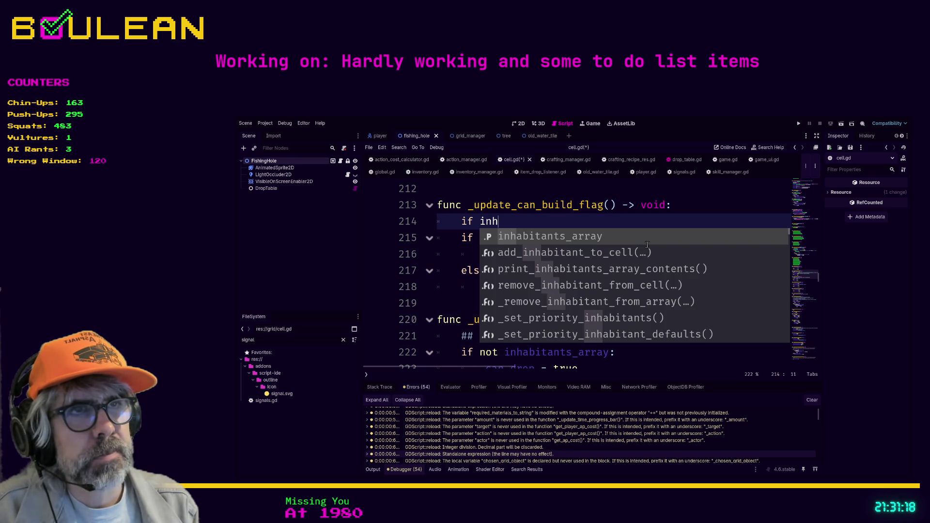
pyautogui.press('BackSpace')
pyautogui.press('BackSpace')
pyautogui.press('BackSpace')
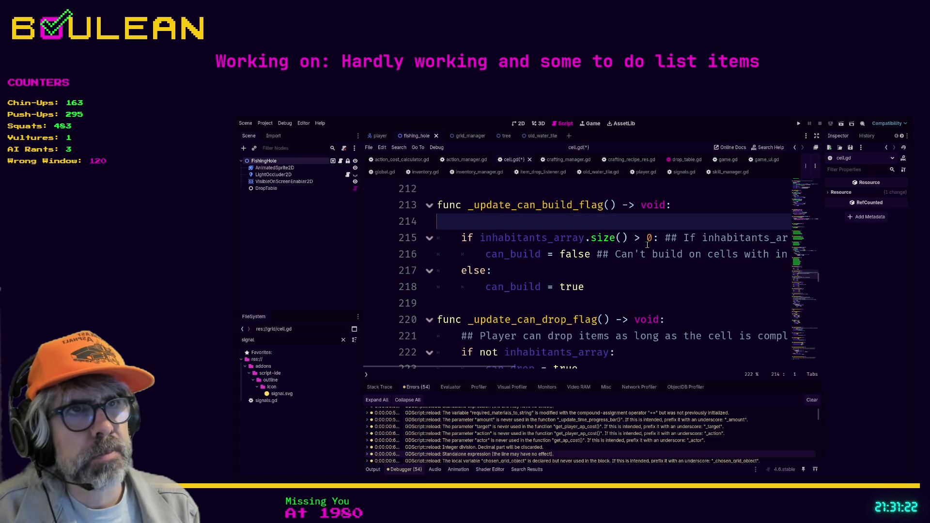
pyautogui.press('Tab')
pyautogui.write('if inhabitan')
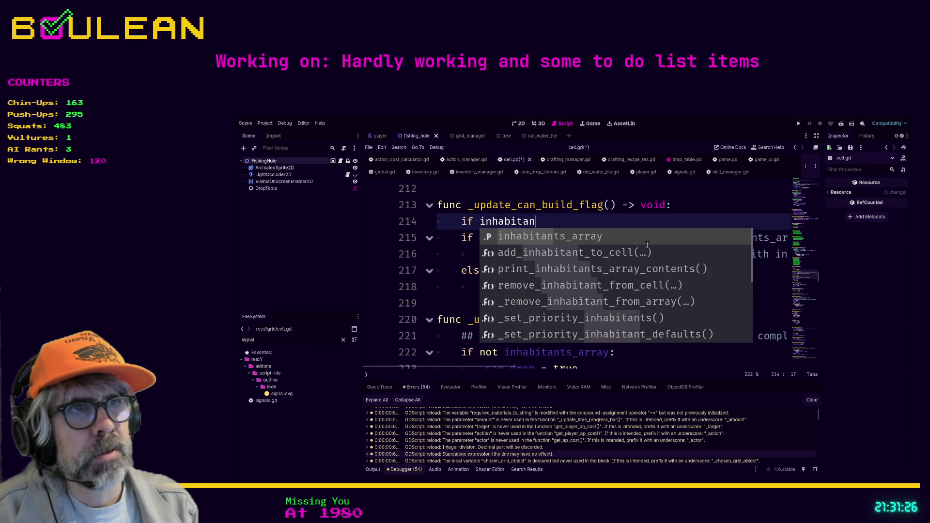
pyautogui.press('Return')
pyautogui.write('.size')
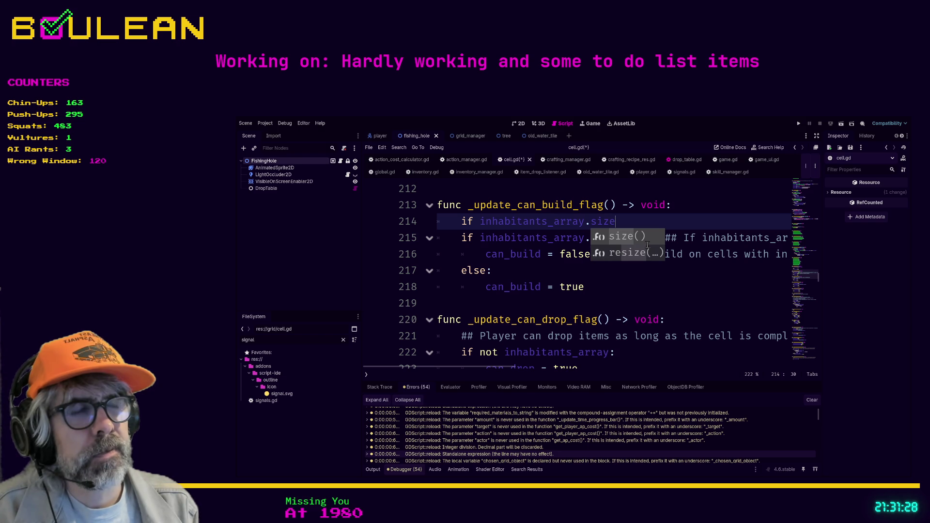
pyautogui.press('Return')
pyautogui.write('!= 0:')
pyautogui.press('Return')
pyautogui.write('can_buil')
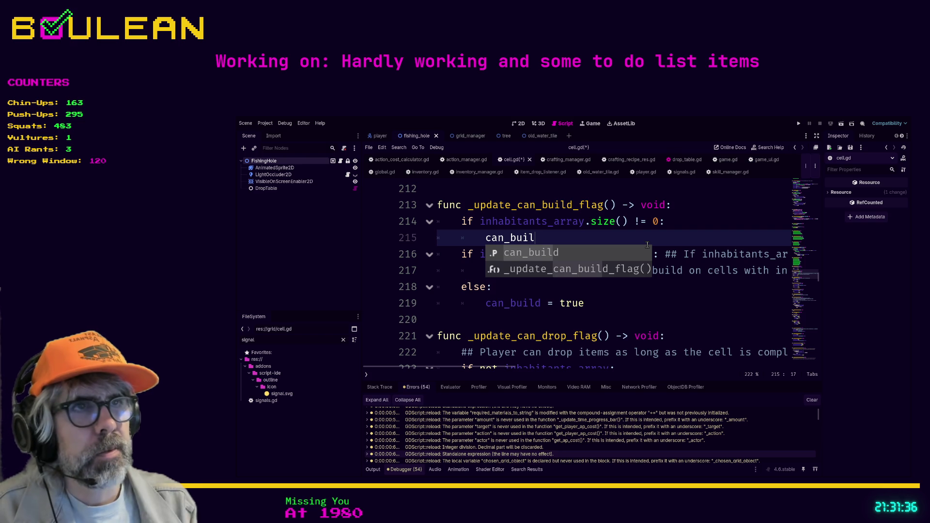
pyautogui.press('Return')
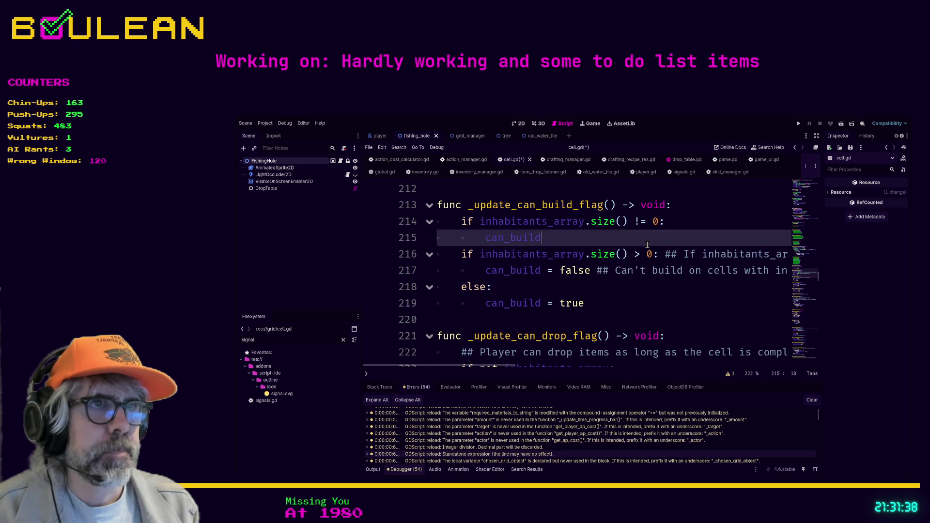
pyautogui.write(' = fal')
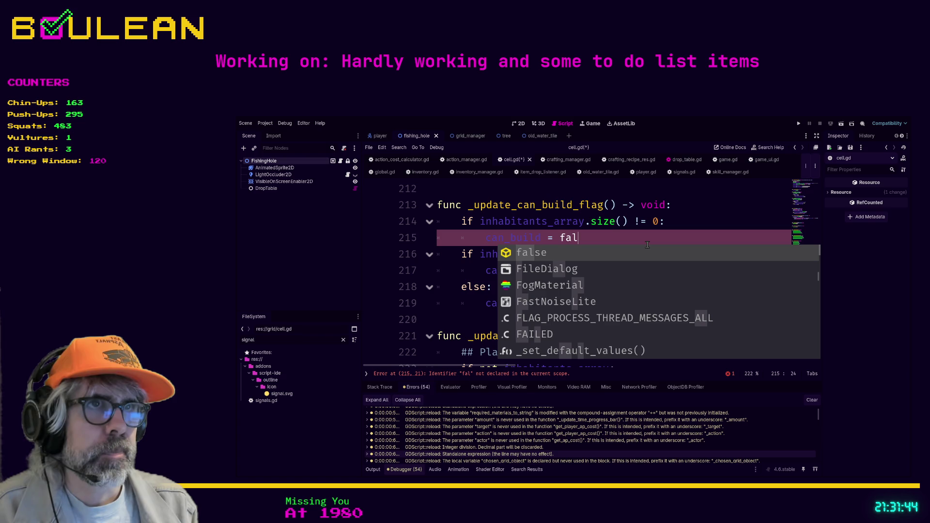
pyautogui.write('se')
pyautogui.press('Return')
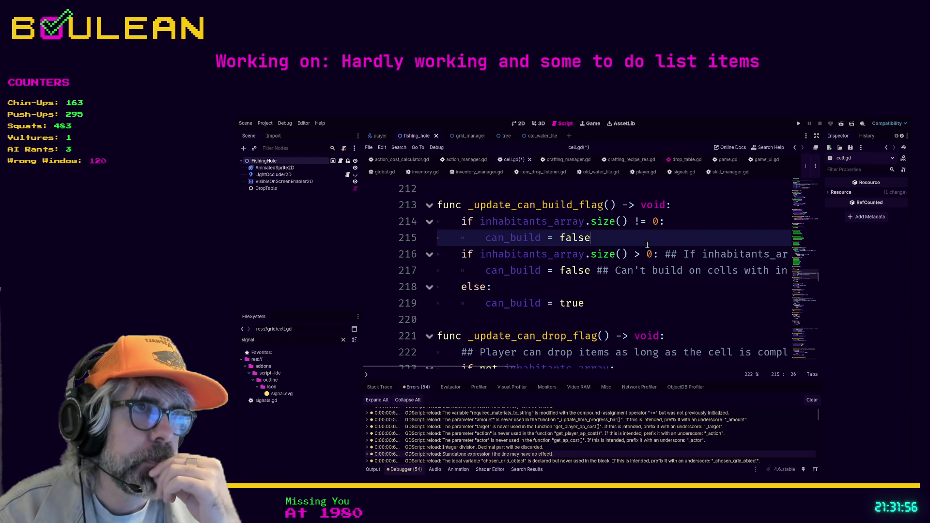
pyautogui.press('Down')
pyautogui.press('Down')
pyautogui.hotkey('shift', 'Up')
pyautogui.hotkey('shift', 'Up')
pyautogui.hotkey('shift', 'Home')
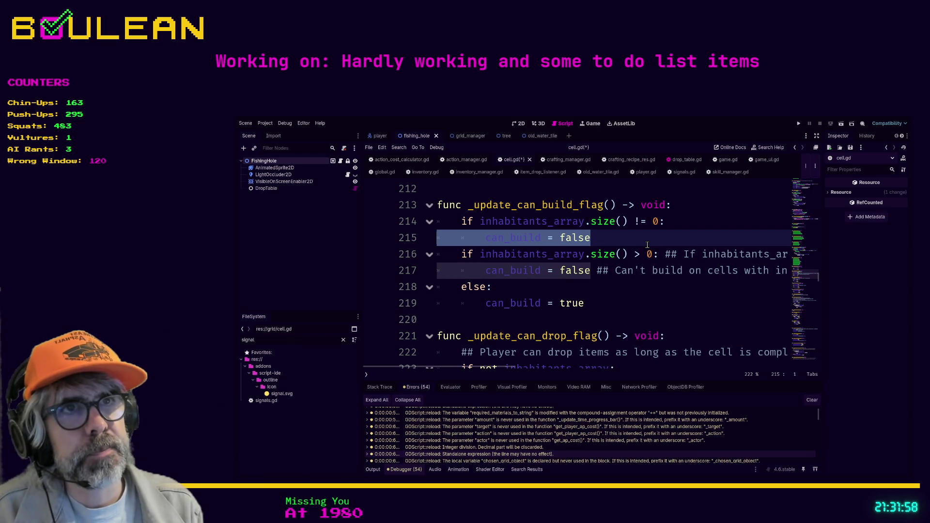
pyautogui.press('BackSpace')
pyautogui.press('BackSpace')
pyautogui.hotkey('shift', 'Home')
pyautogui.hotkey('shift', 'Home')
pyautogui.press('BackSpace')
pyautogui.press('BackSpace')
pyautogui.hotkey('ctrl', 's')
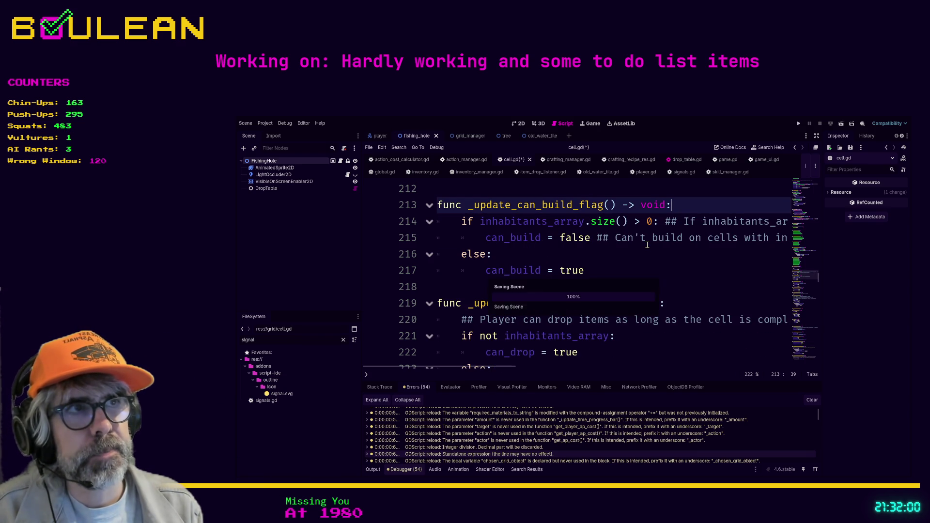
# Step: Open grid_manager.gd from the chosen_grid_object warning and review the spawn code around lines 176–184
pyautogui.doubleClick(561, 461)
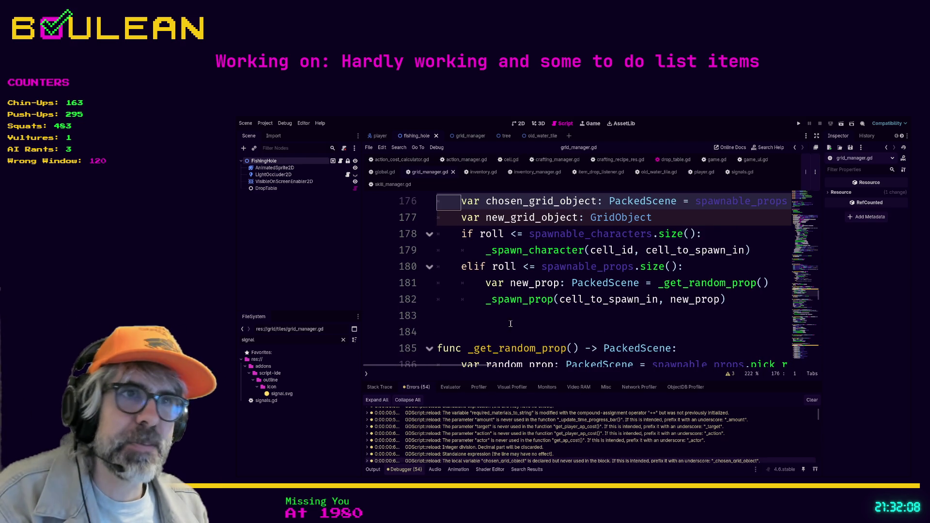
pyautogui.click(491, 321)
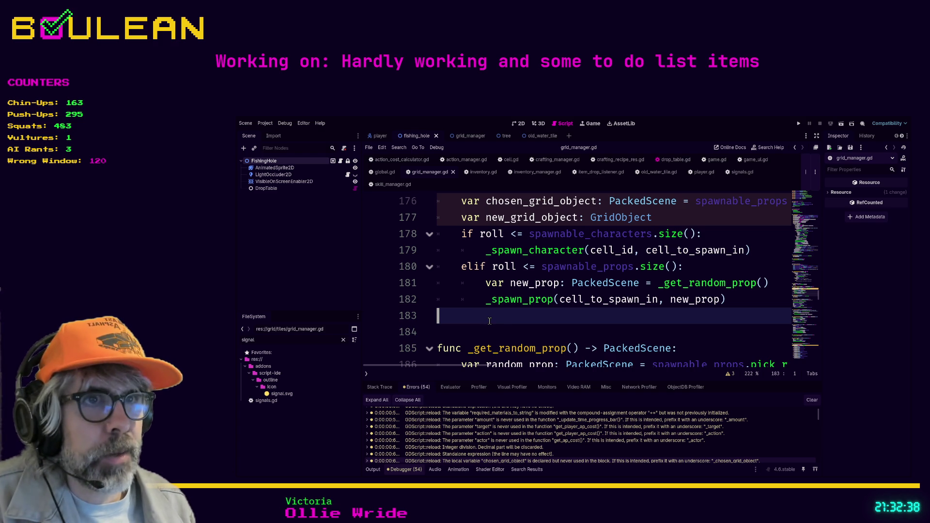
pyautogui.scroll(-1, 489, 322)
pyautogui.click(483, 285)
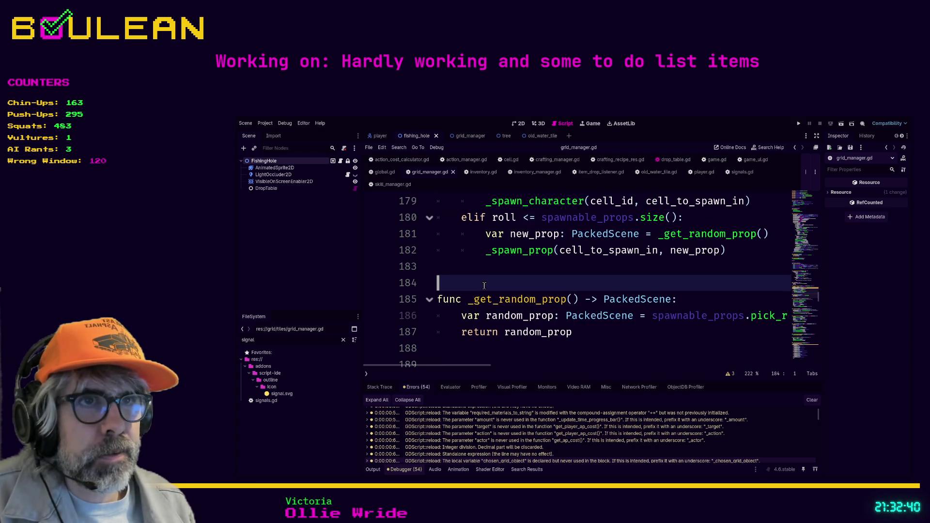
pyautogui.press('Up')
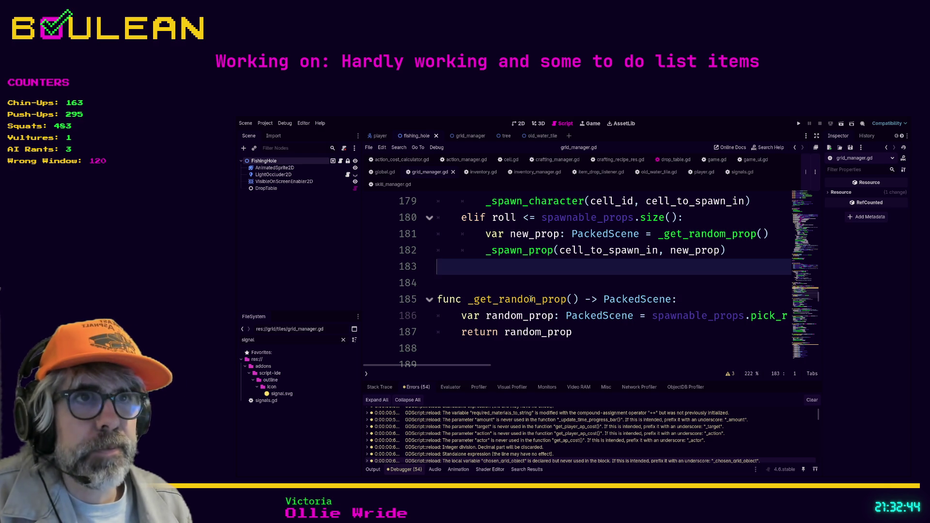
pyautogui.scroll(1, 495, 307)
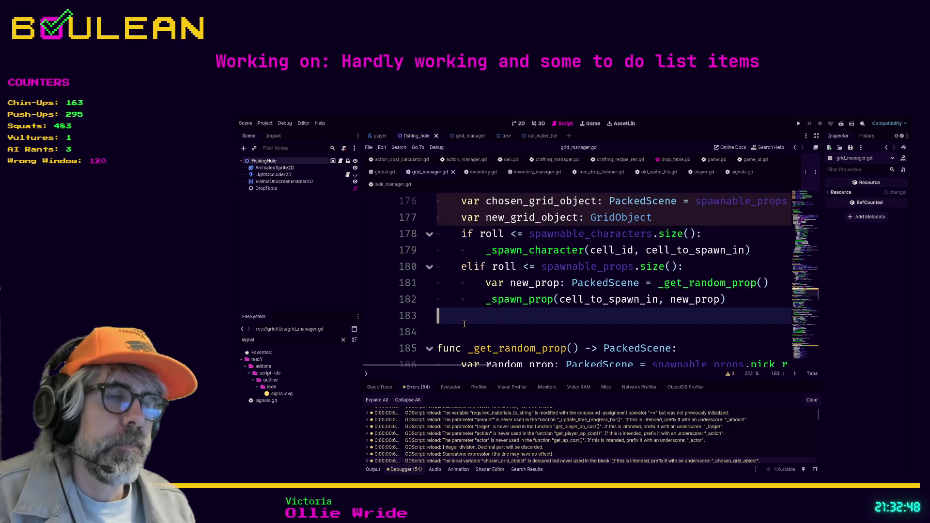
pyautogui.scroll(1, 467, 323)
# Step: Jump from the Errors tab to chosen_grid_object in _roll_to_spawn_grid_object near line 176
pyautogui.doubleClick(499, 452)
pyautogui.click(503, 463)
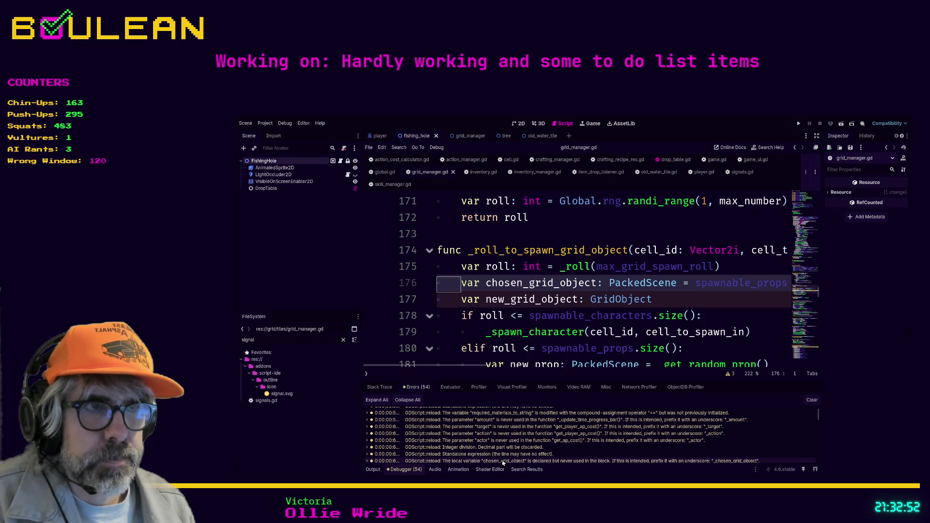
pyautogui.click(662, 297)
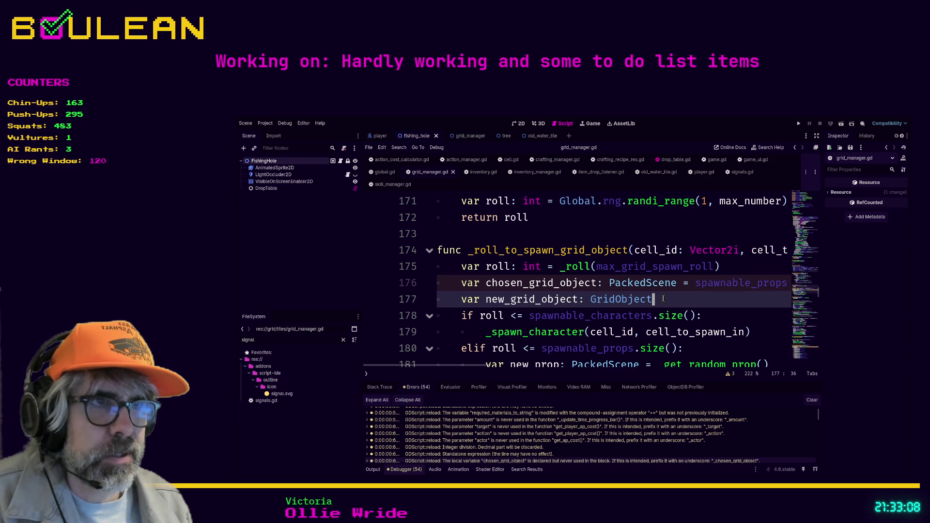
pyautogui.scroll(-1, 663, 296)
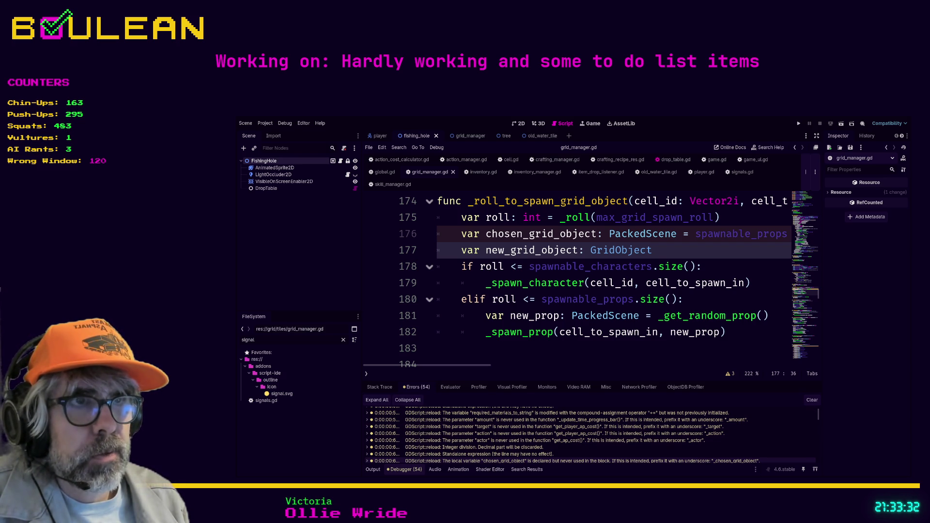
pyautogui.click(481, 241)
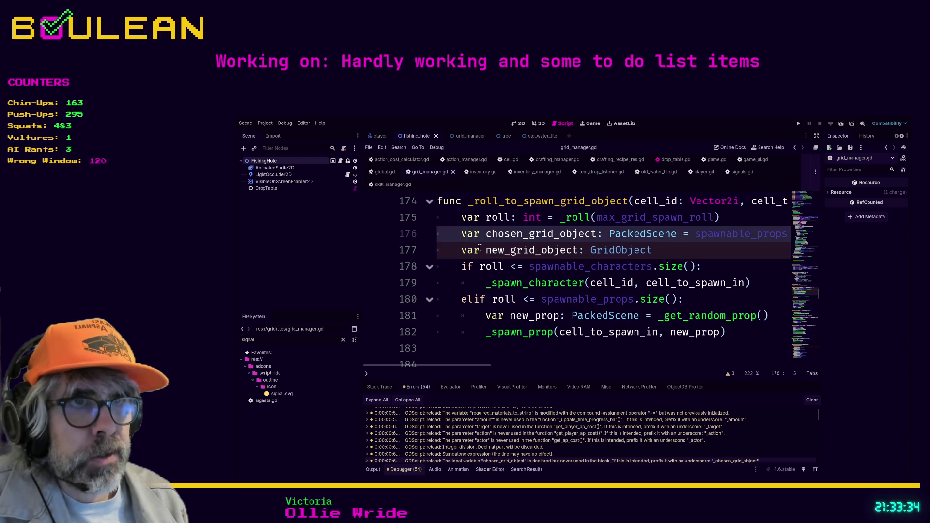
# Step: Find chosen_grid_object, delete its declaration on line 176 with Ctrl+Shift+K, and save grid_manager.gd
pyautogui.hotkey('ctrl', 'f')
pyautogui.write('chosen')
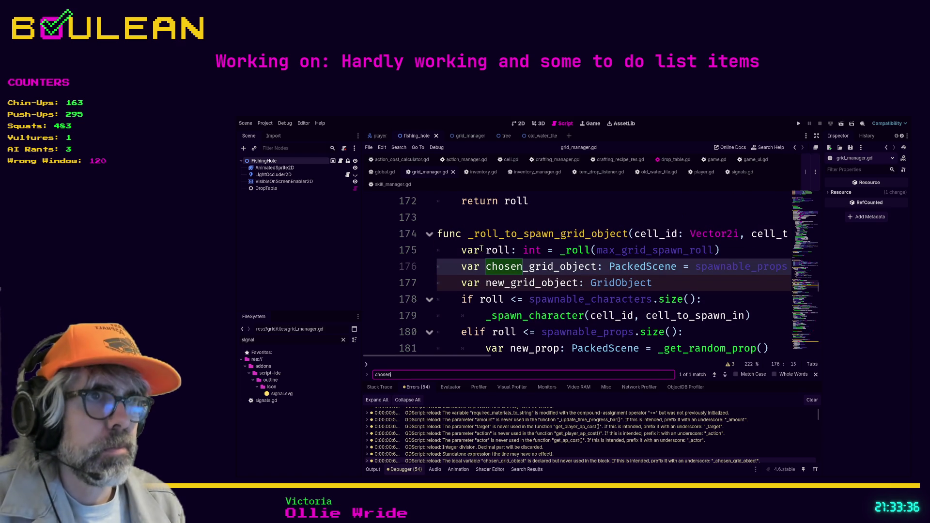
pyautogui.write('_grid_object')
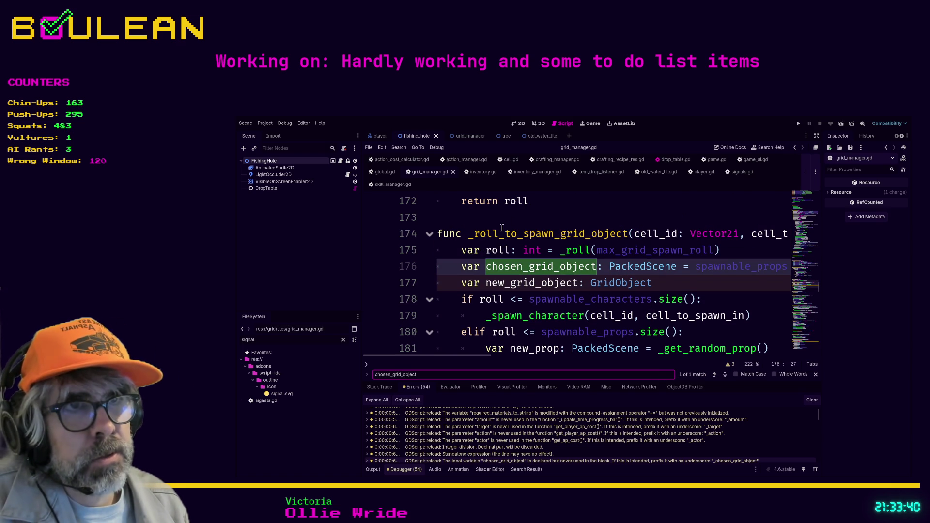
pyautogui.click(462, 266)
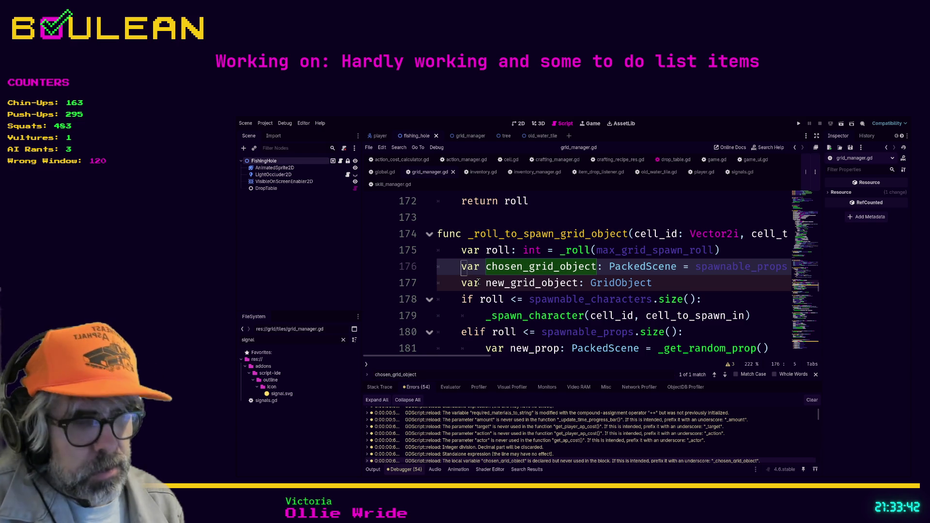
pyautogui.press('Escape')
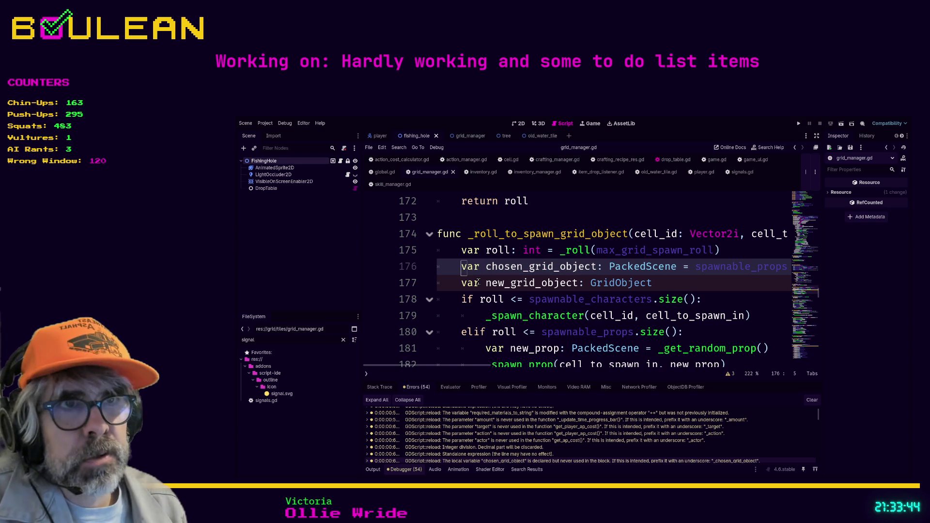
pyautogui.hotkey('ctrl', 'shift', 'k')
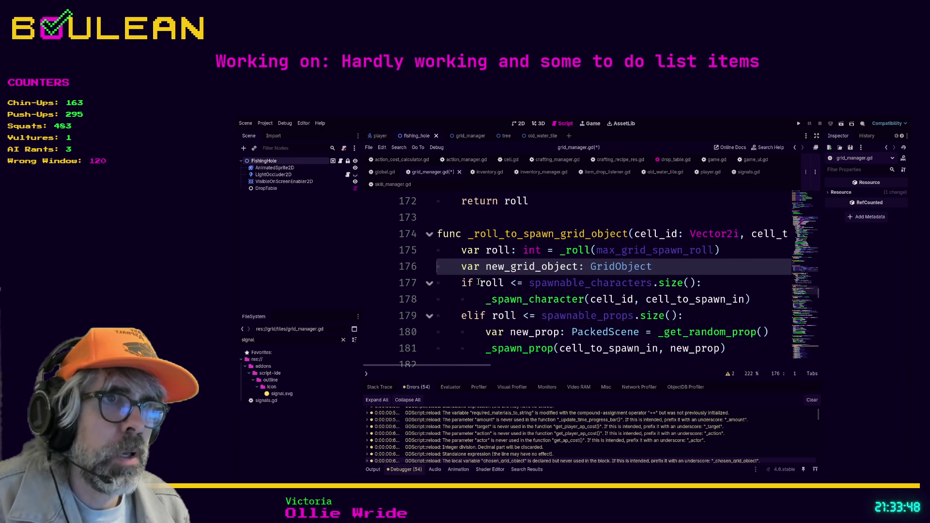
pyautogui.hotkey('ctrl', 's')
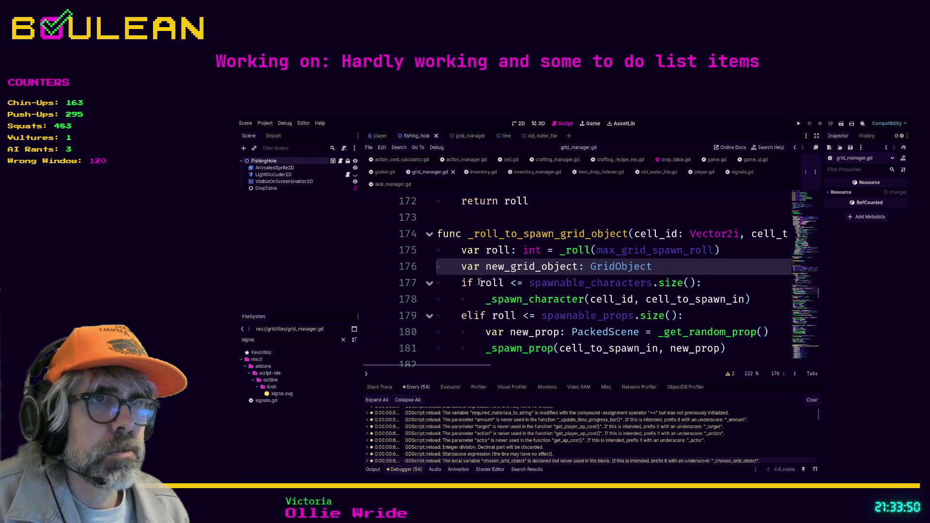
pyautogui.click(467, 305)
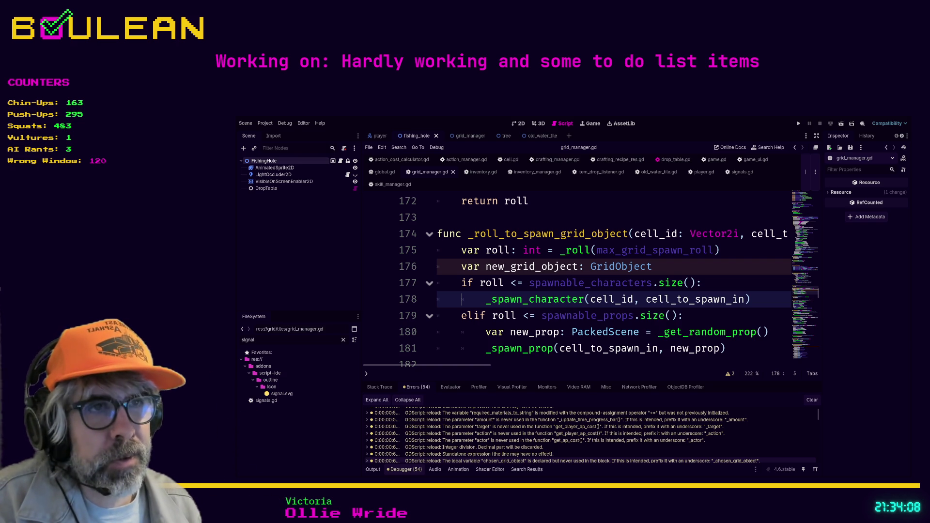
pyautogui.press('Home')
pyautogui.click(694, 266)
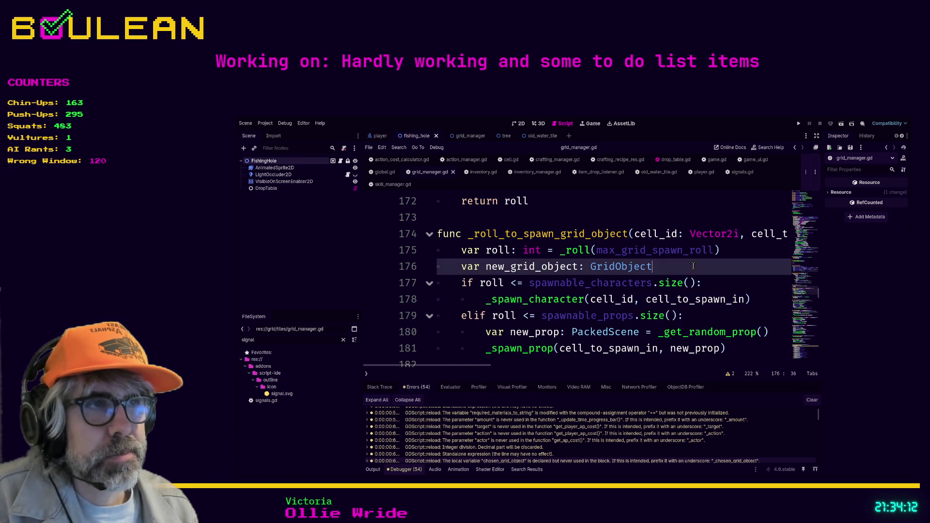
# Step: Search the script for new_grid_object to locate its declaration on line 176
pyautogui.scroll(-1, 648, 298)
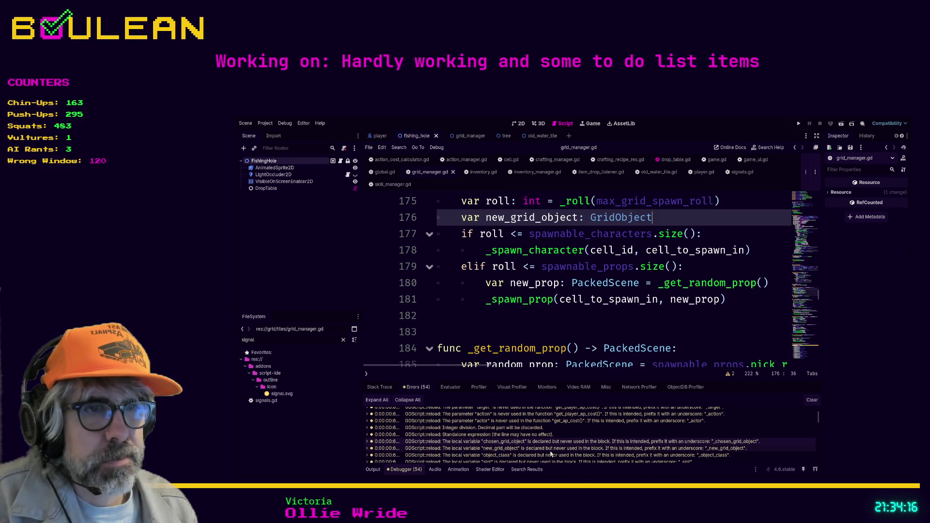
pyautogui.press('Down')
pyautogui.press('Home')
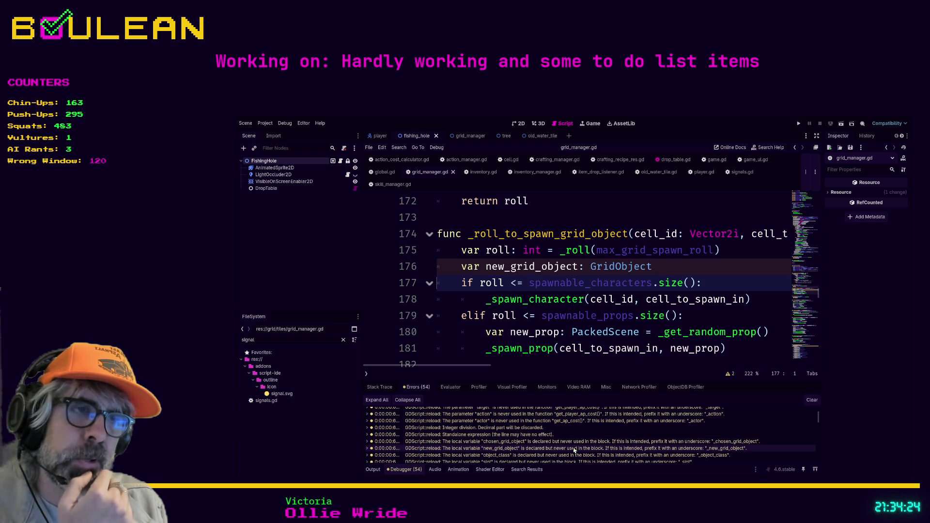
pyautogui.click(679, 270)
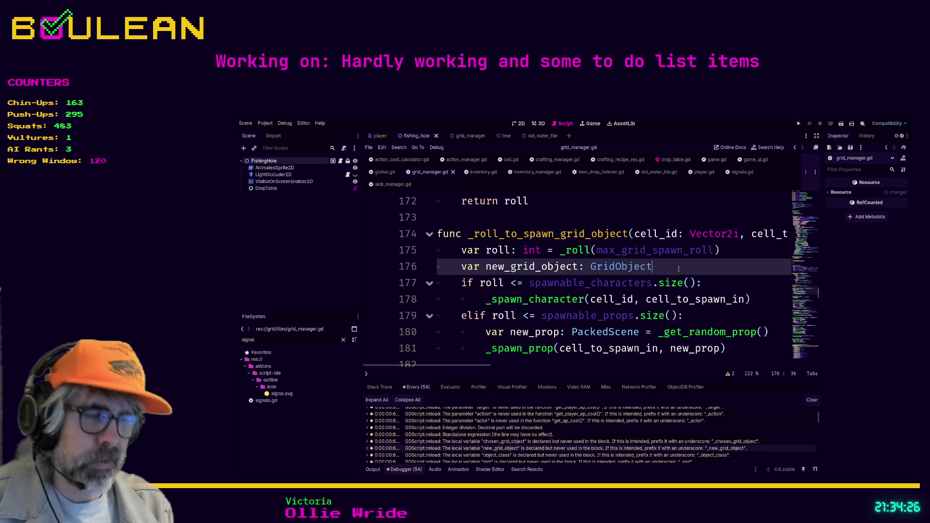
pyautogui.hotkey('ctrl', 'f')
pyautogui.write('new_grid_object')
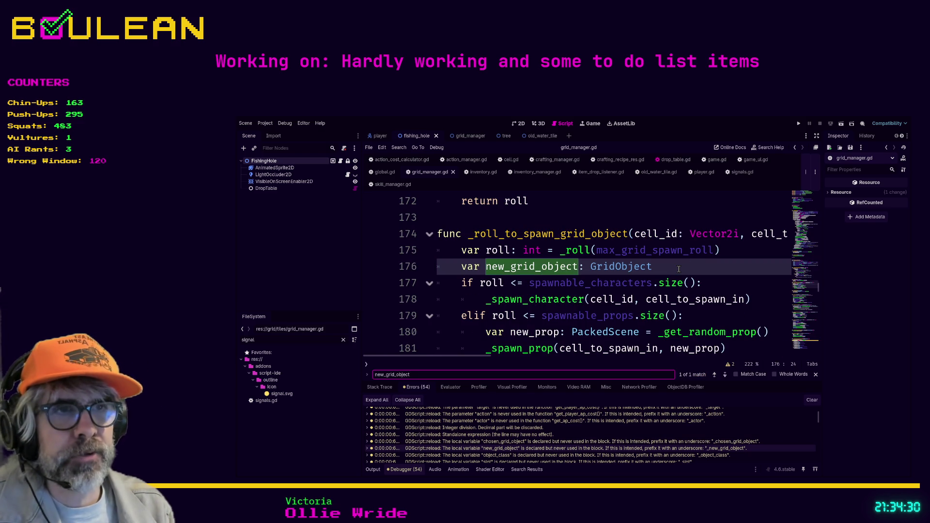
pyautogui.click(678, 269)
# Step: Delete the new_grid_object line, save grid_manager.gd, and open the unused object_class warning
pyautogui.hotkey('shift', 'Home')
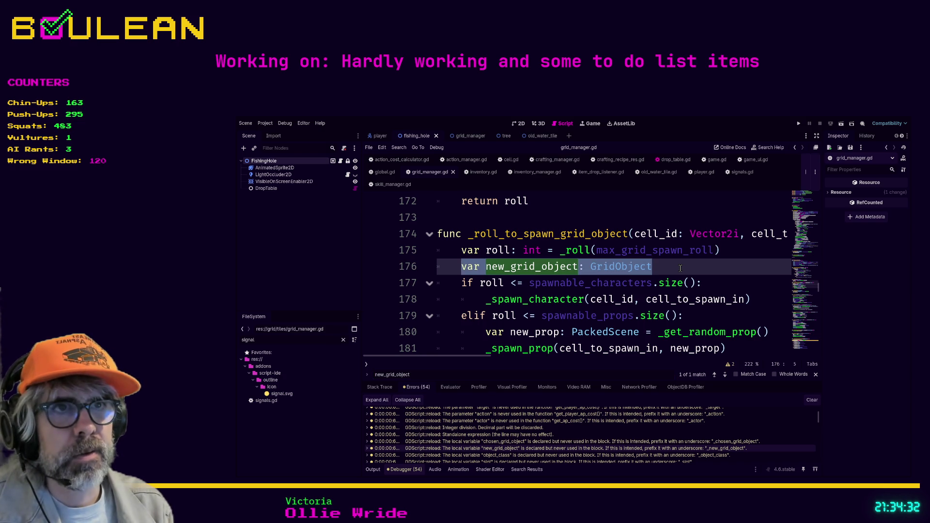
pyautogui.hotkey('shift', 'Home')
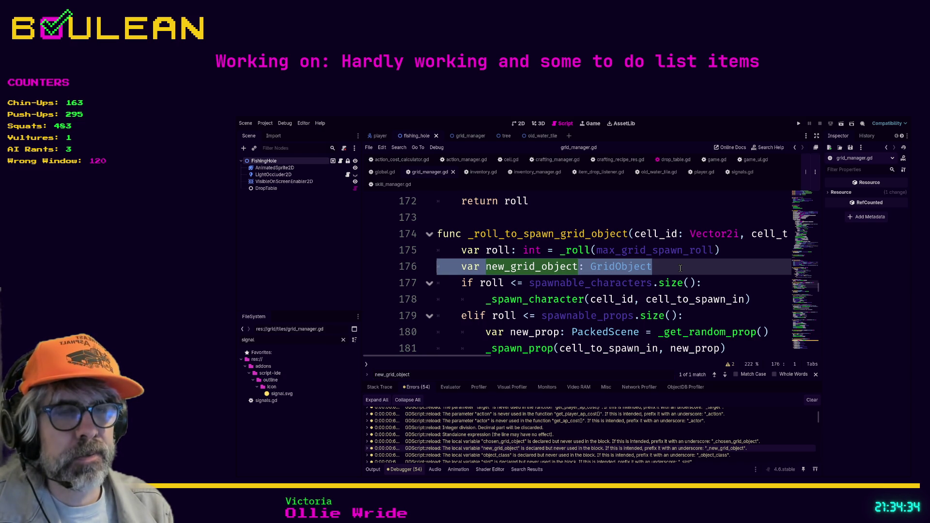
pyautogui.press('BackSpace')
pyautogui.press('BackSpace')
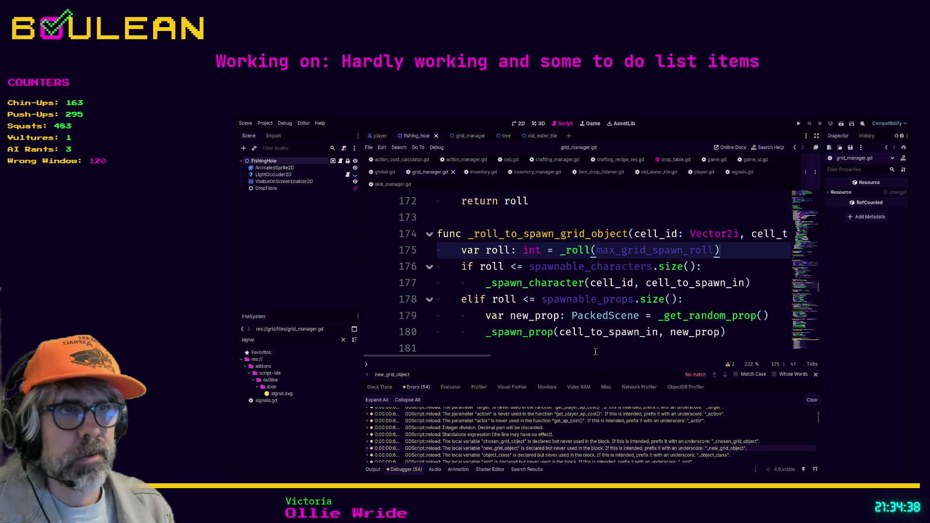
pyautogui.click(584, 350)
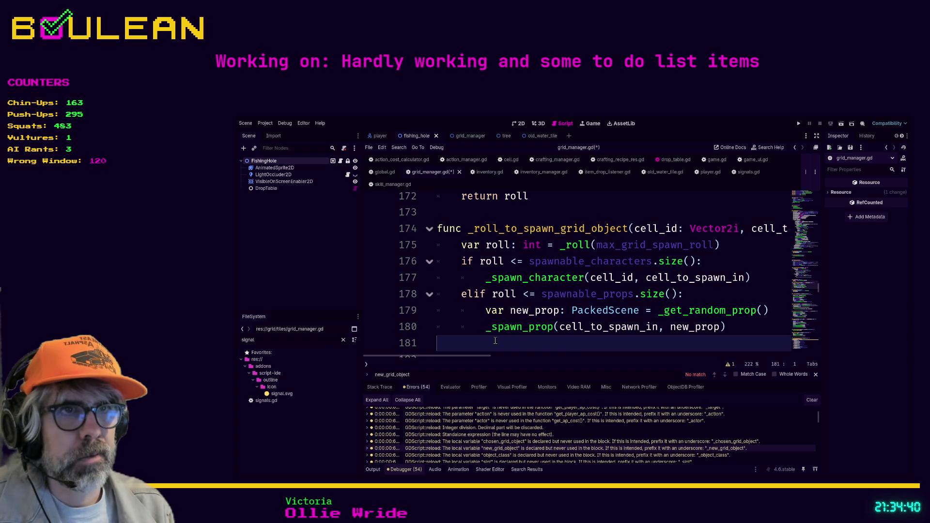
pyautogui.press('Up')
pyautogui.hotkey('ctrl', 's')
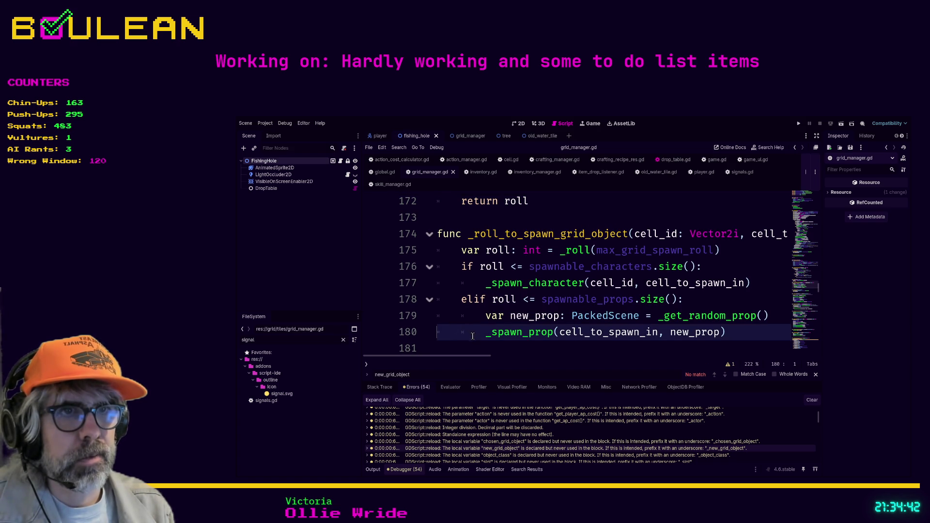
pyautogui.click(513, 456)
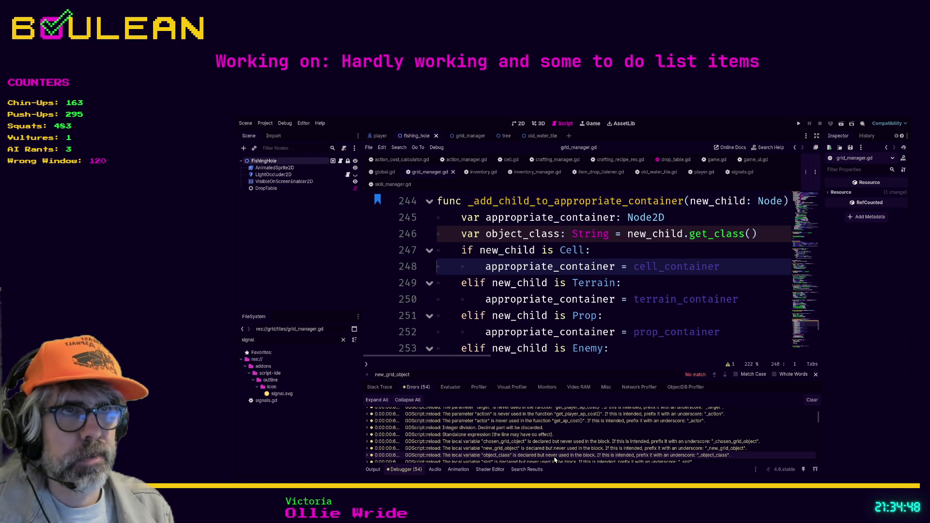
# Step: Select and delete the object_class declaration line (246), then save grid_manager.gd
pyautogui.scroll(-1, 641, 315)
pyautogui.scroll(1, 642, 314)
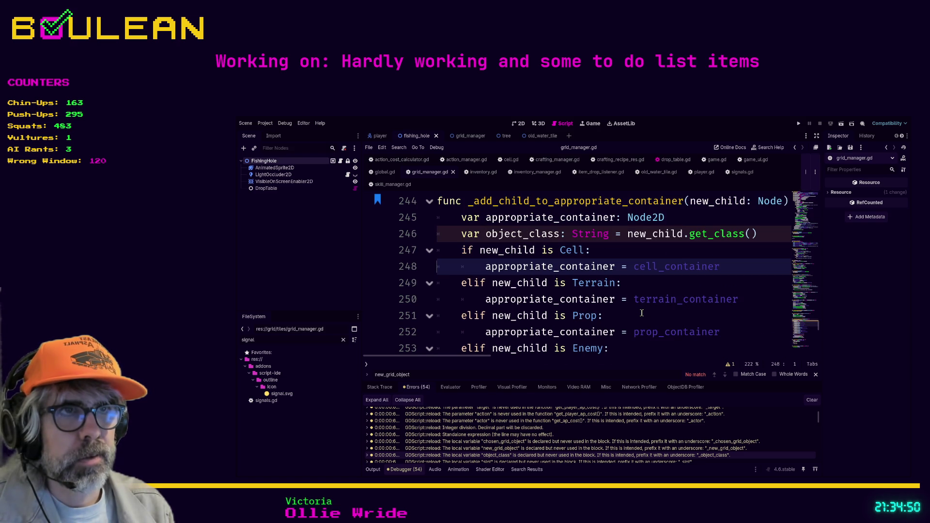
pyautogui.click(763, 235)
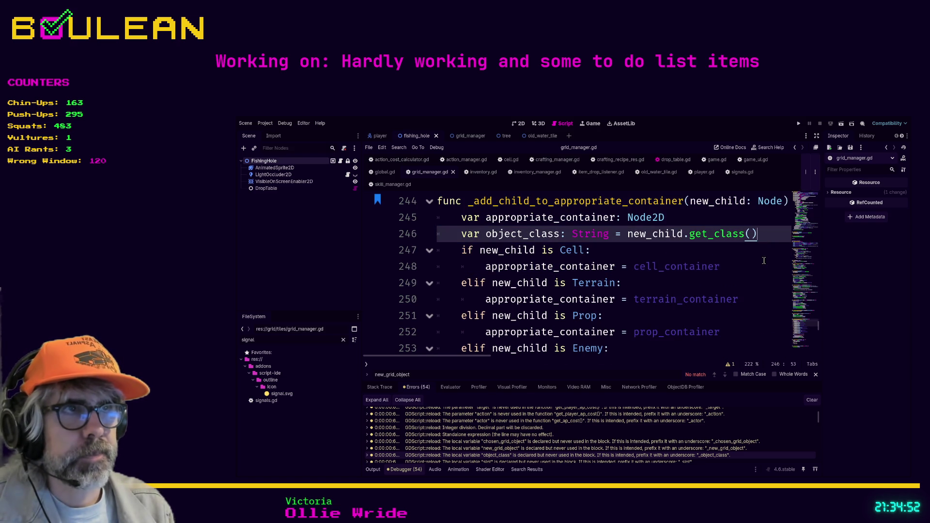
pyautogui.hotkey('shift', 'Home')
pyautogui.hotkey('shift', 'Home')
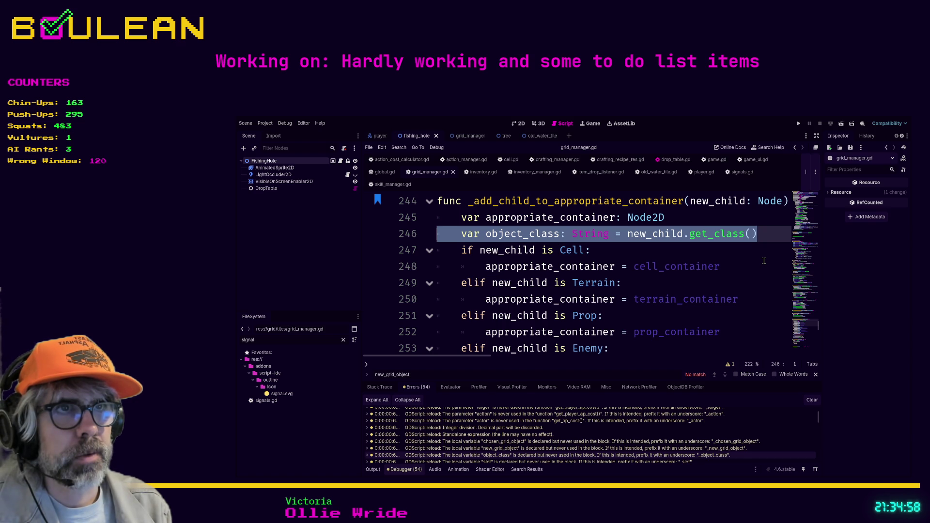
pyautogui.press('BackSpace')
pyautogui.press('BackSpace')
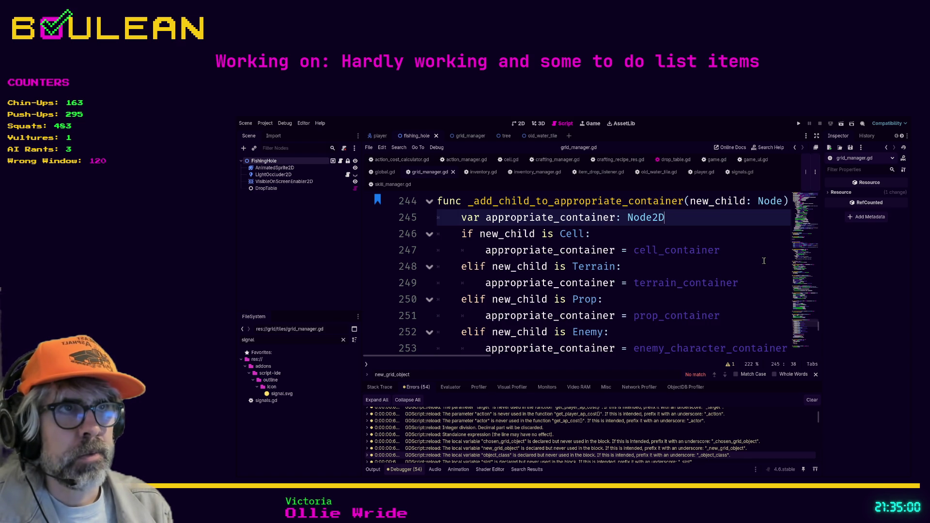
pyautogui.press('Down')
pyautogui.press('Down')
pyautogui.press('Down')
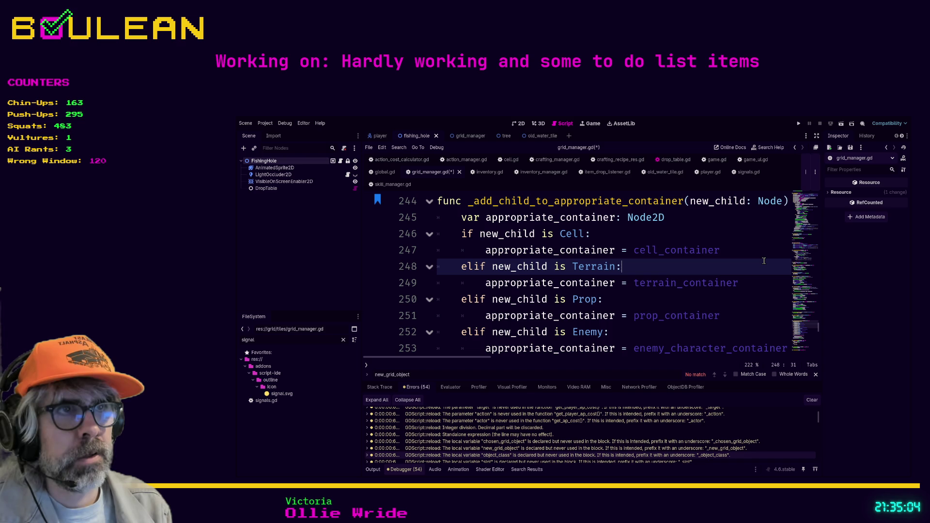
pyautogui.press('Down')
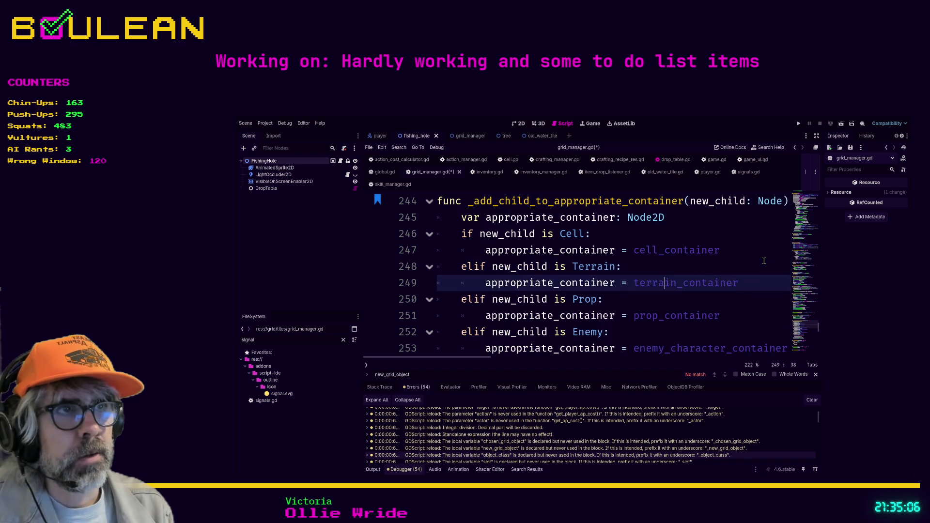
pyautogui.click(611, 302)
pyautogui.hotkey('ctrl', 's')
pyautogui.scroll(-3, 619, 303)
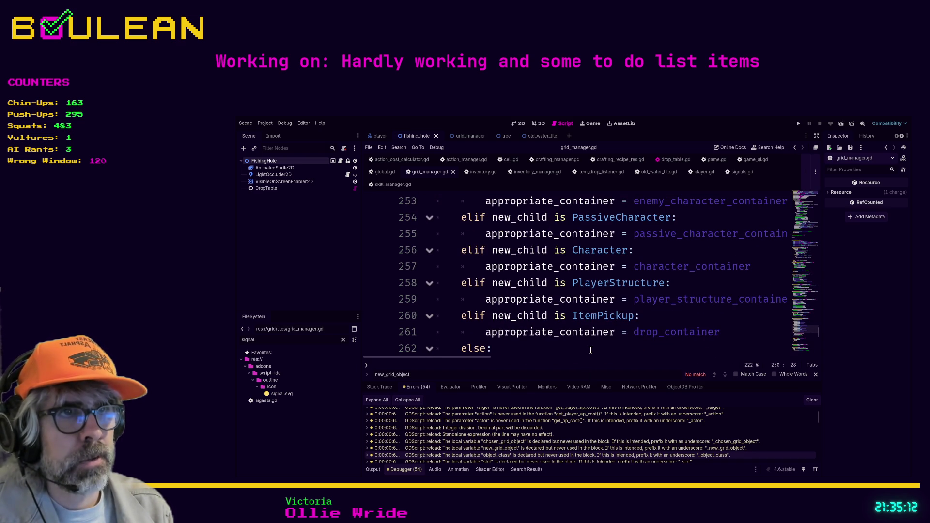
pyautogui.scroll(-1, 532, 350)
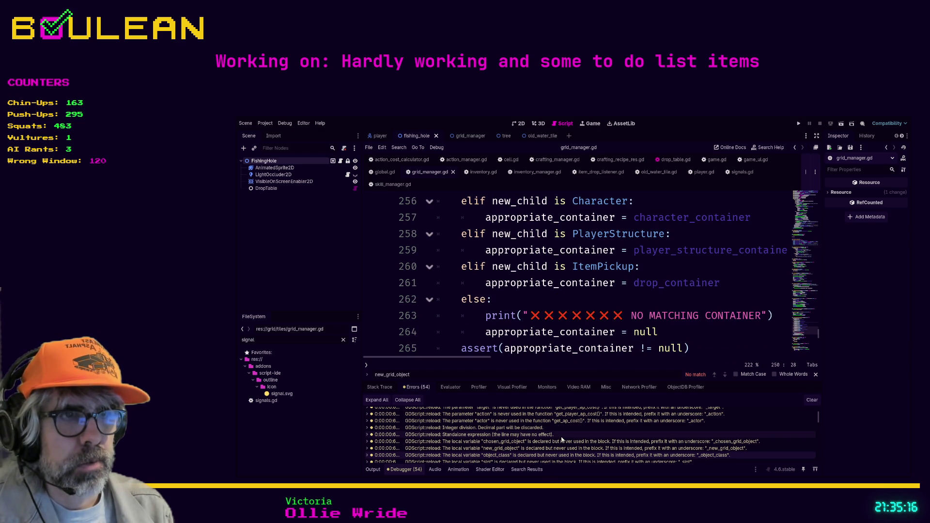
pyautogui.scroll(-2, 562, 440)
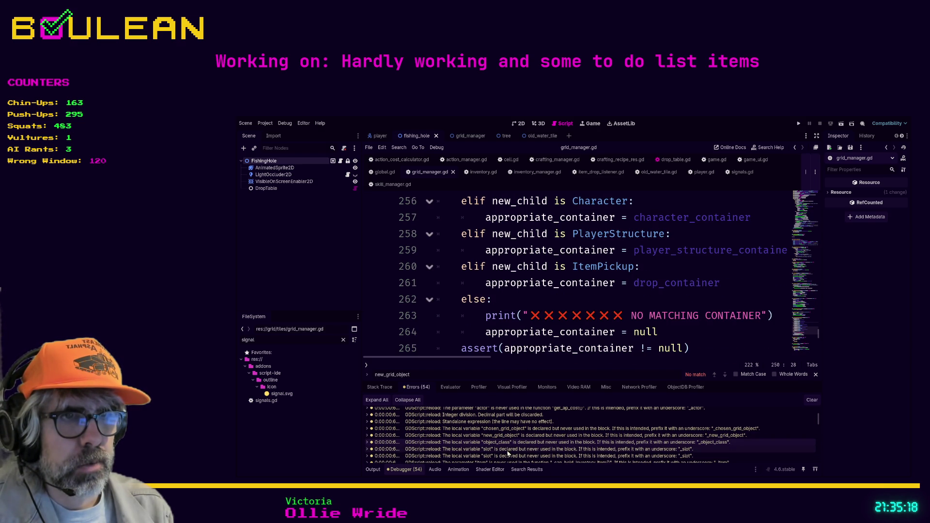
# Step: Open game.gd at the unused slot variable and switch to distraction-free mode with Ctrl+Shift+F11
pyautogui.click(507, 452)
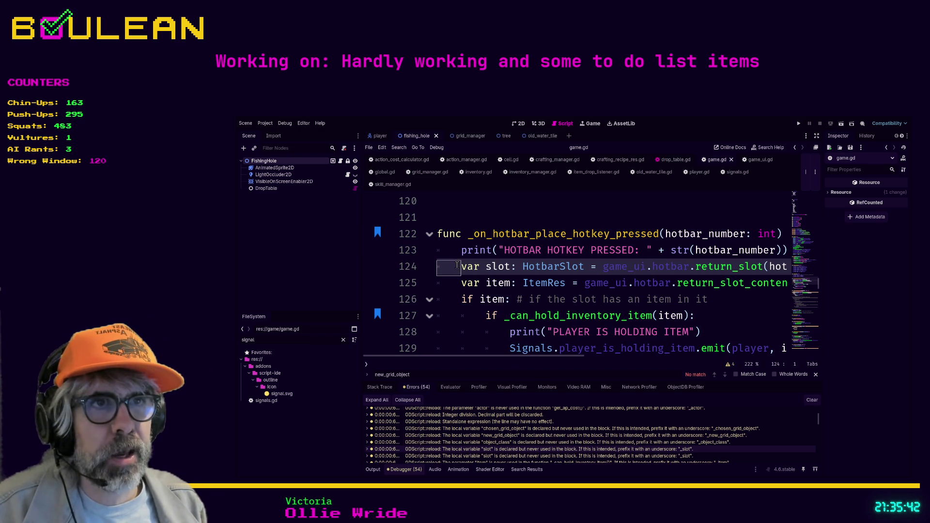
pyautogui.click(462, 266)
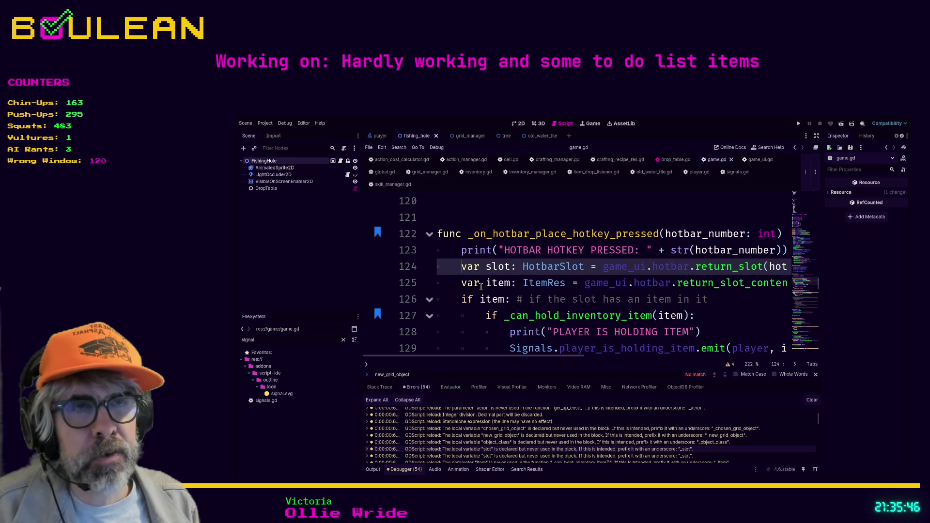
pyautogui.click(717, 299)
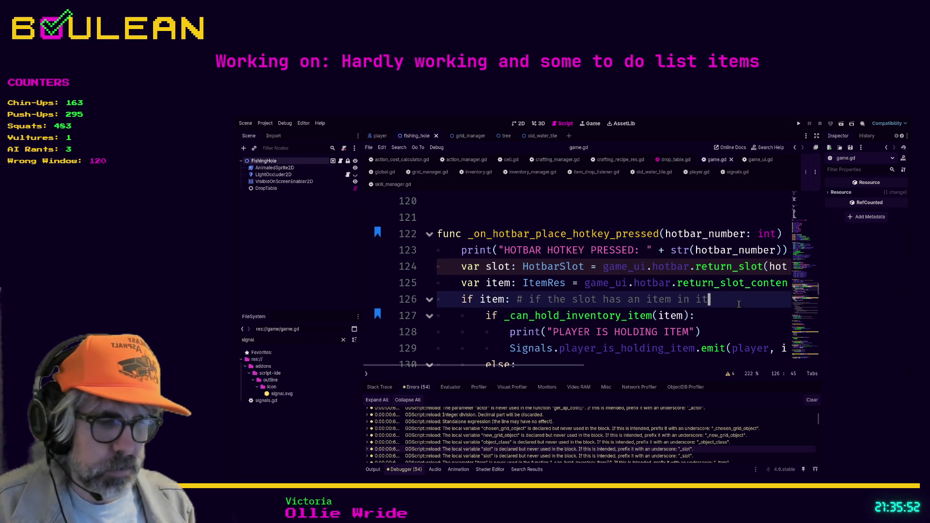
pyautogui.hotkey('ctrl', 'shift', 'F11')
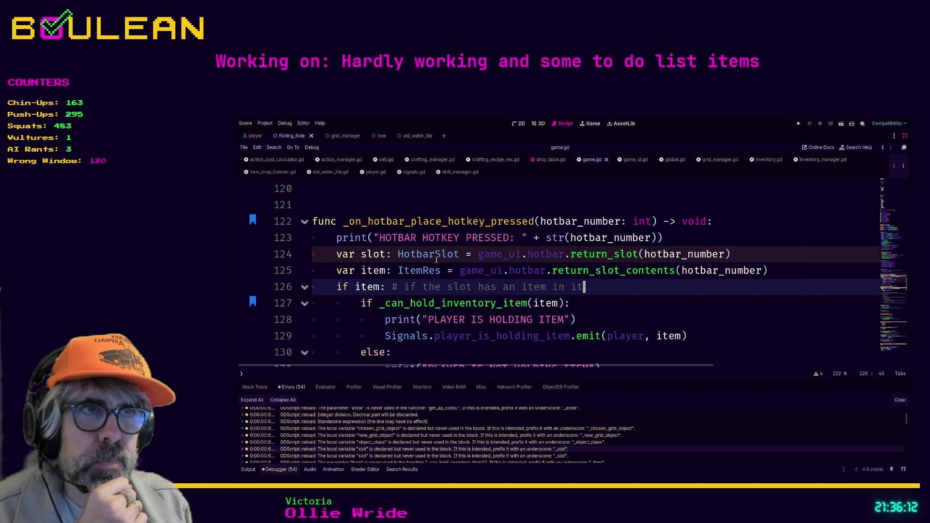
# Step: Delete the unused slot declaration on line 124 in game.gd, then undo that deletion
pyautogui.scroll(-1, 436, 259)
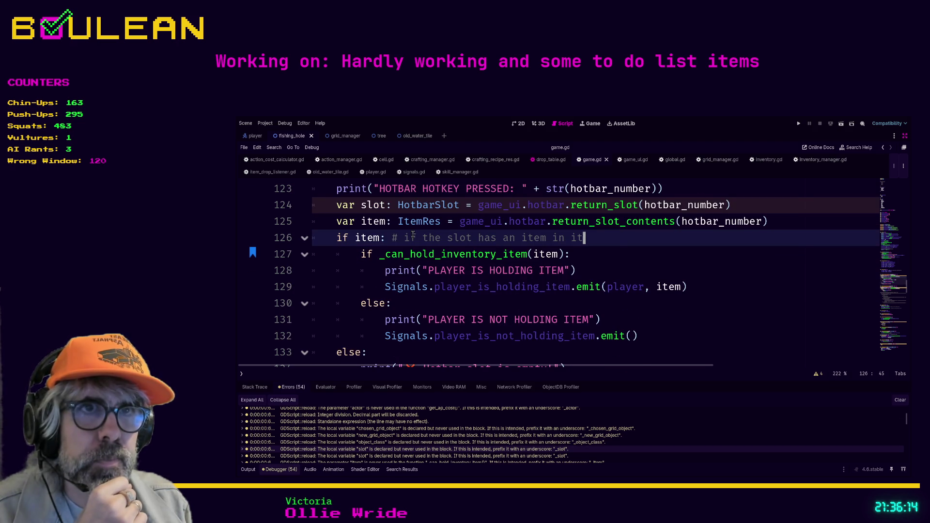
pyautogui.scroll(-2, 436, 259)
pyautogui.scroll(4, 419, 243)
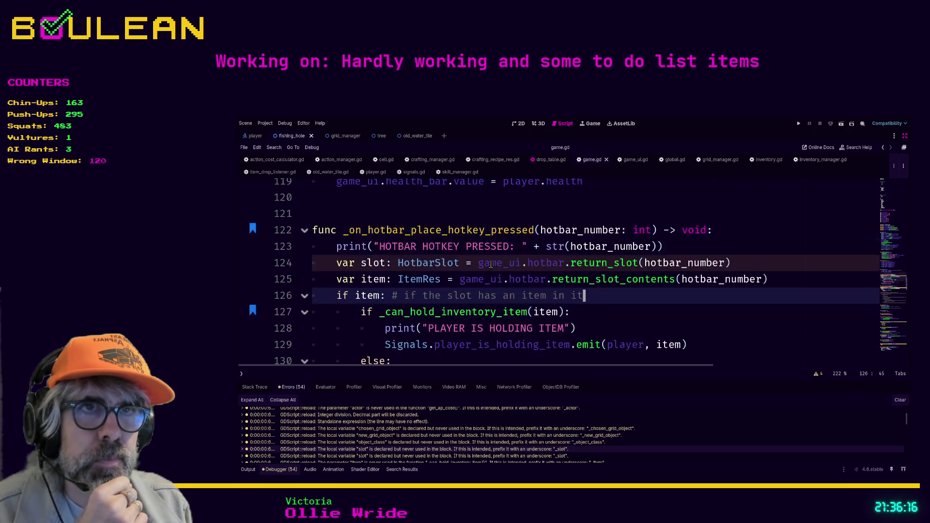
pyautogui.click(746, 319)
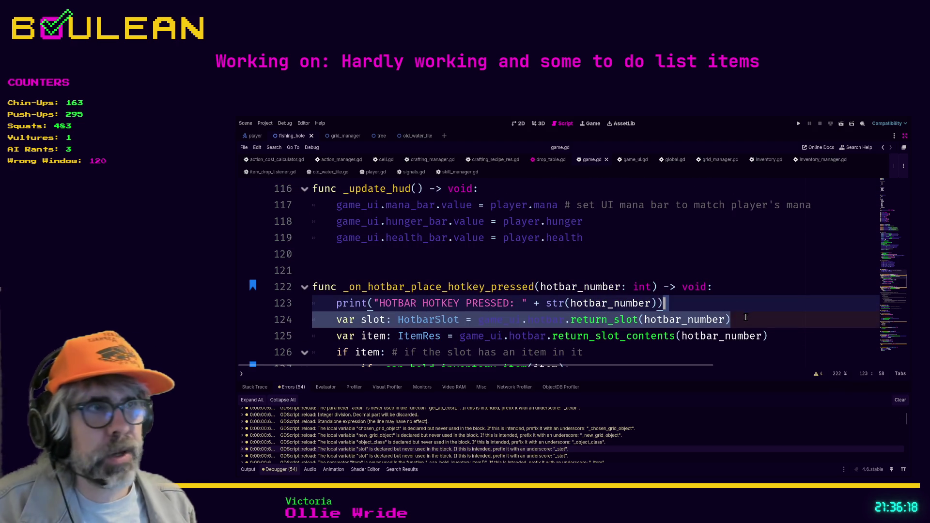
pyautogui.press('Home')
pyautogui.press('Home')
pyautogui.hotkey('shift', 'Down')
pyautogui.press('Delete')
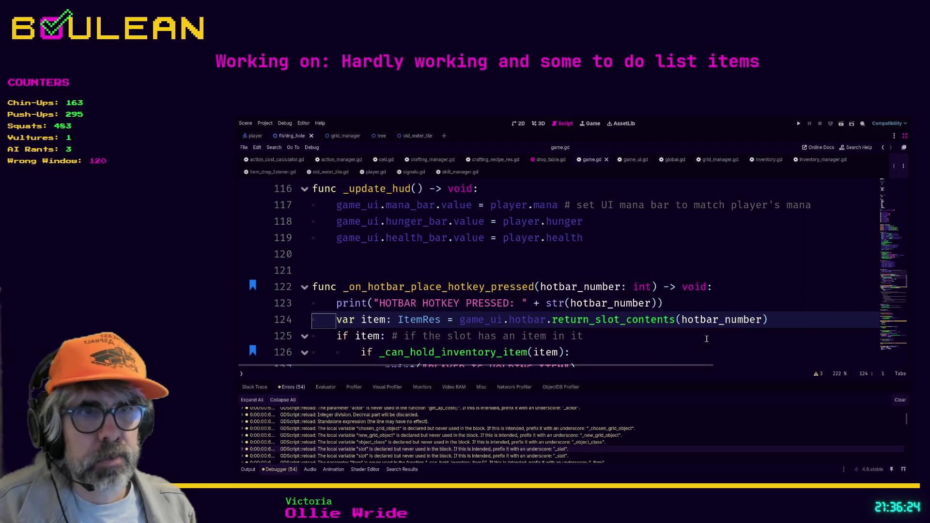
pyautogui.press('Down')
pyautogui.press('Down')
pyautogui.press('Down')
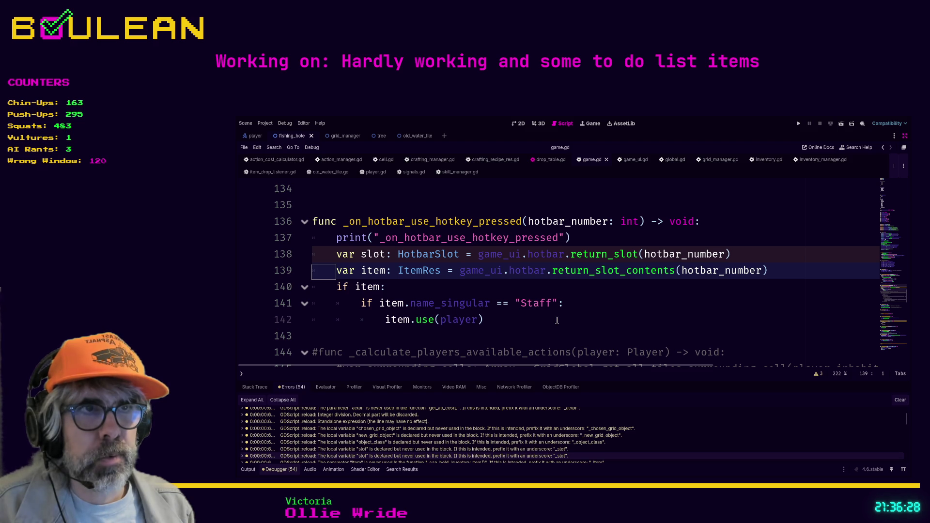
pyautogui.click(528, 290)
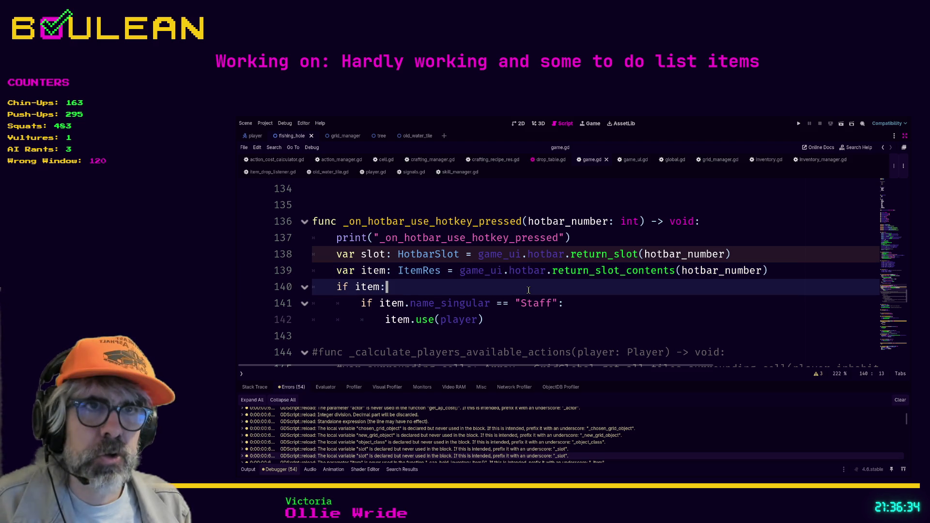
pyautogui.hotkey('ctrl', 'z')
pyautogui.hotkey('ctrl', 'z')
# Step: Check both unused slot warnings and remove line 124's slot declaration with Ctrl+Shift+K
pyautogui.scroll(2, 567, 263)
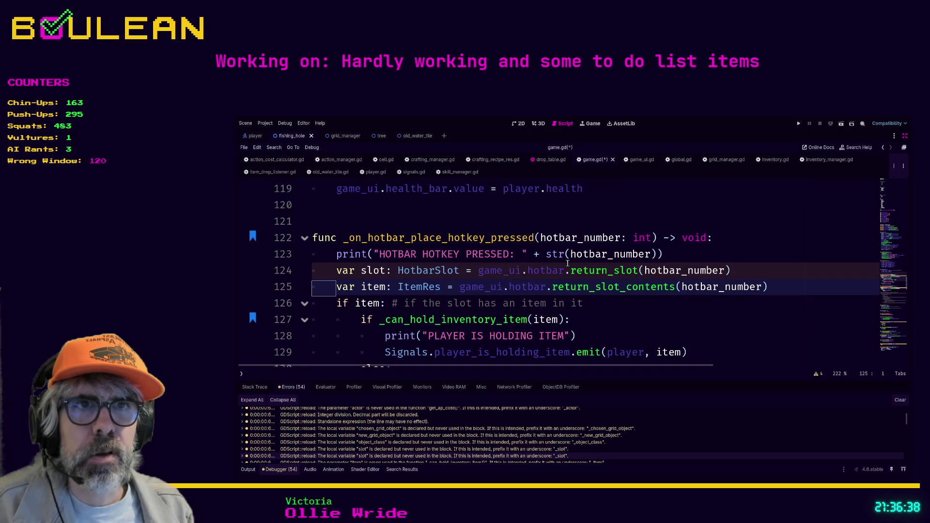
pyautogui.click(326, 271)
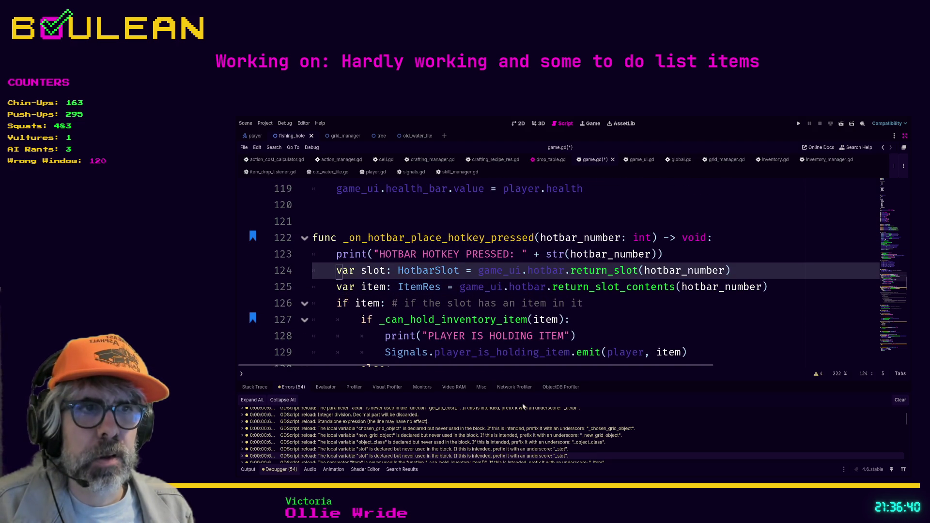
pyautogui.press('Home')
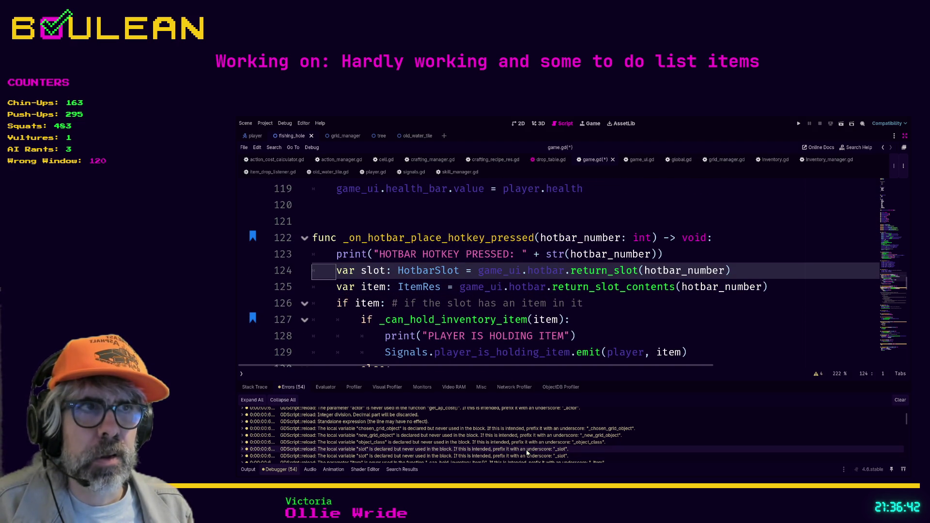
pyautogui.click(524, 456)
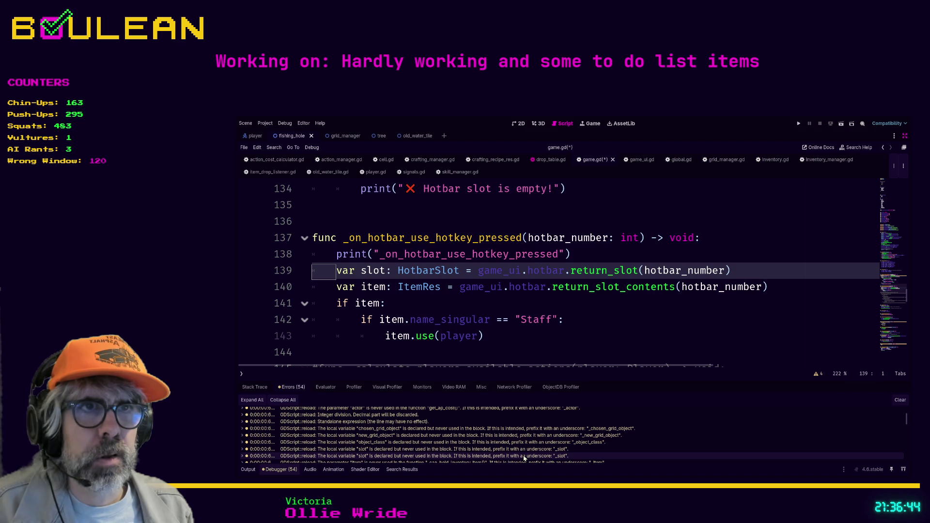
pyautogui.click(522, 451)
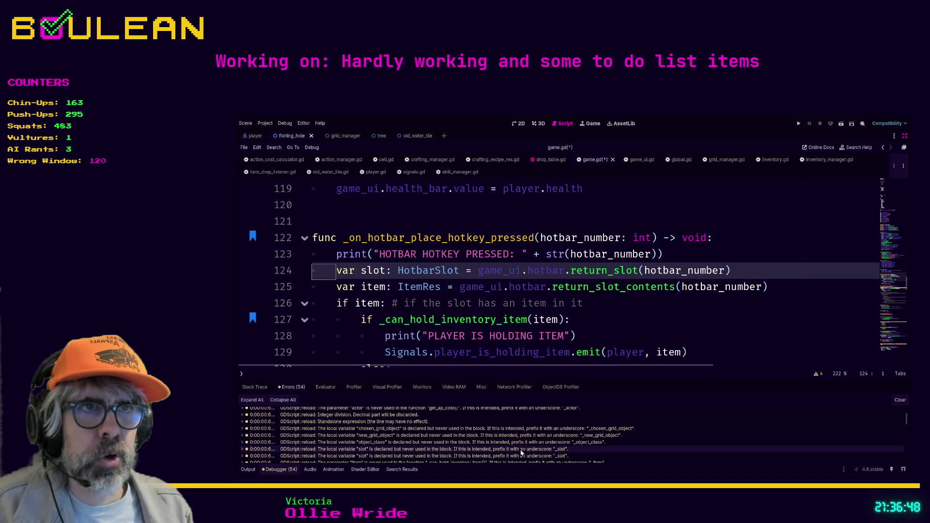
pyautogui.click(517, 458)
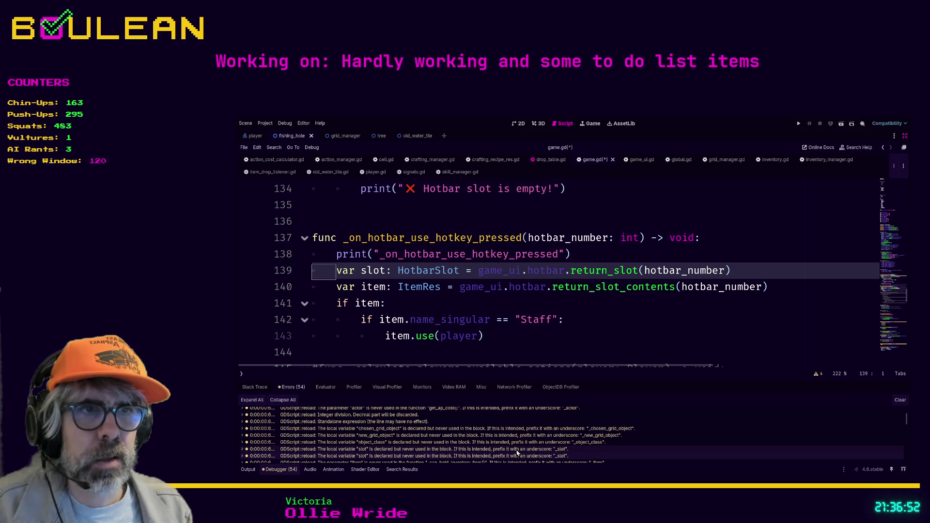
pyautogui.click(516, 451)
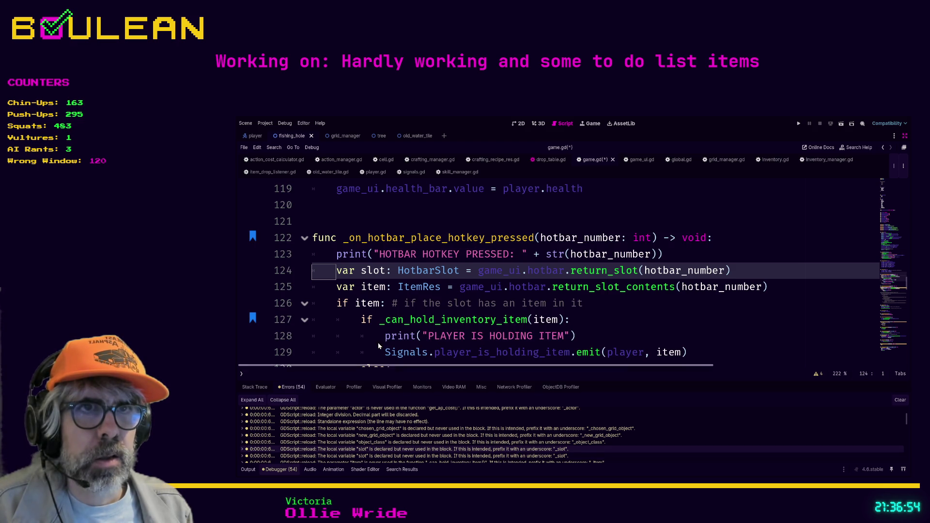
pyautogui.click(329, 268)
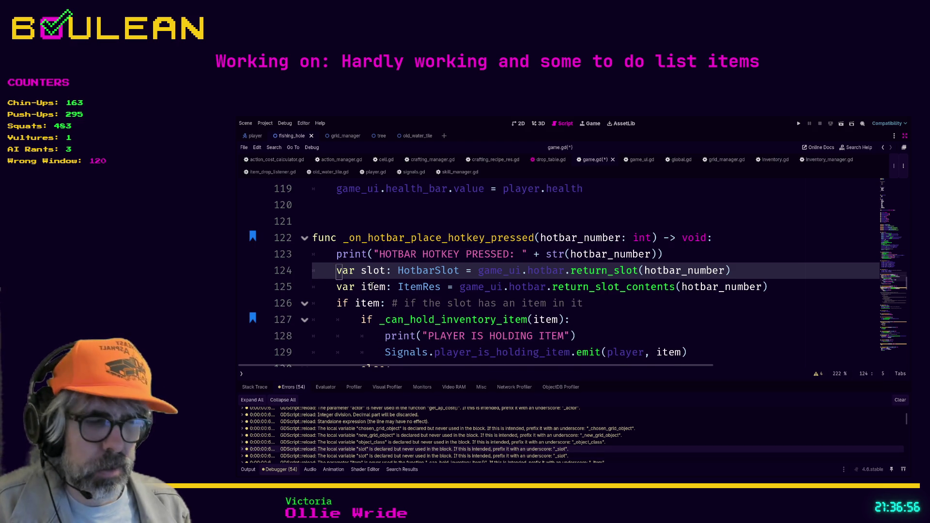
pyautogui.hotkey('ctrl', 'shift', 'k')
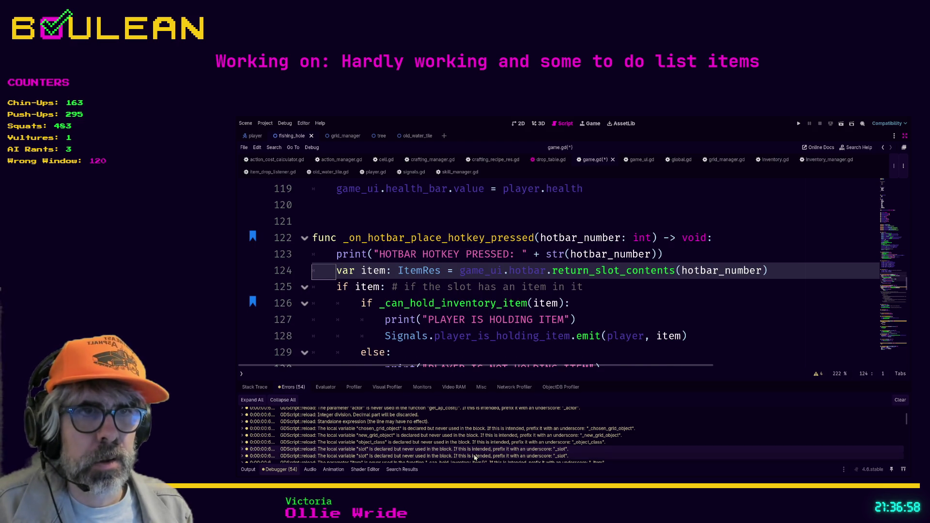
# Step: Remove the remaining unused slot declaration on line 138 and save game.gd
pyautogui.click(474, 456)
pyautogui.click(342, 257)
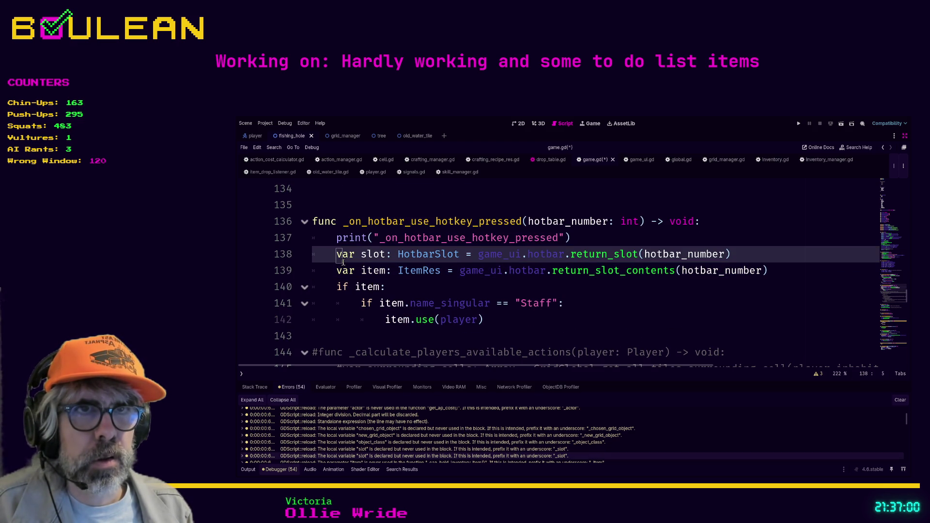
pyautogui.hotkey('ctrl', 'shift', 'k')
pyautogui.hotkey('ctrl', 's')
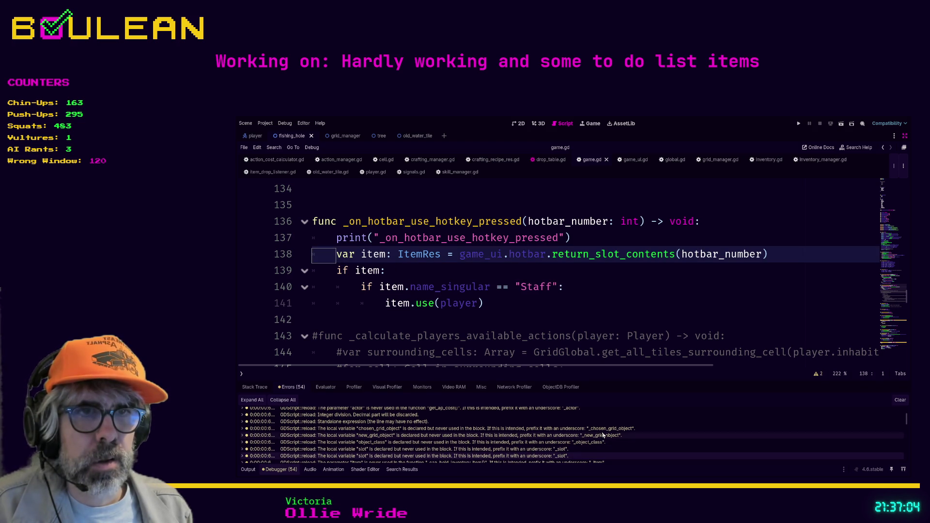
pyautogui.scroll(-1, 591, 443)
pyautogui.click(576, 451)
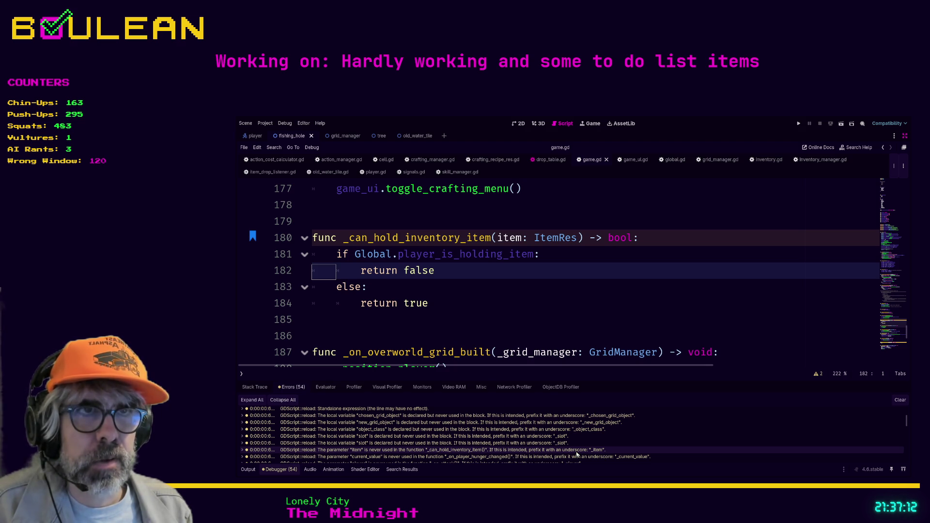
# Step: Search the project for _can_hold_inventory_item and go to its call on line 126 of game.gd
pyautogui.click(500, 318)
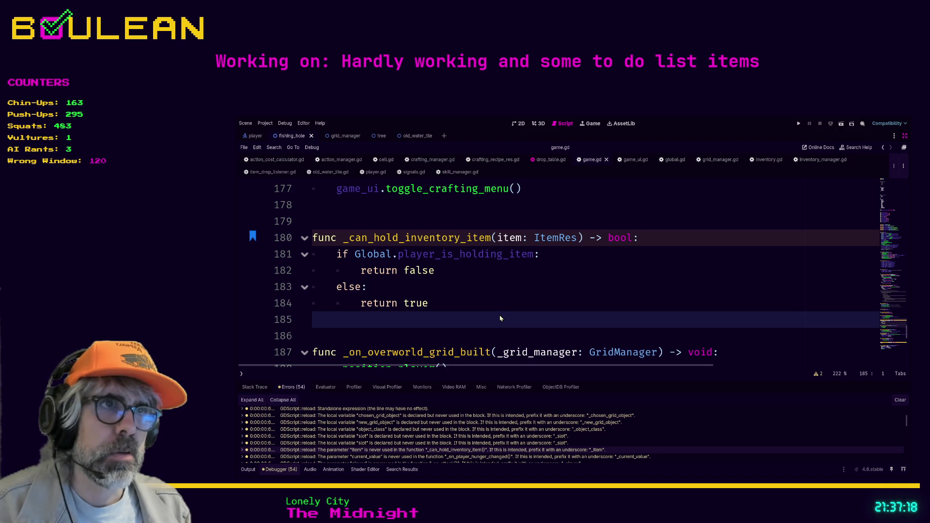
pyautogui.hotkey('ctrl', 'shift', 'f')
pyautogui.press('Return')
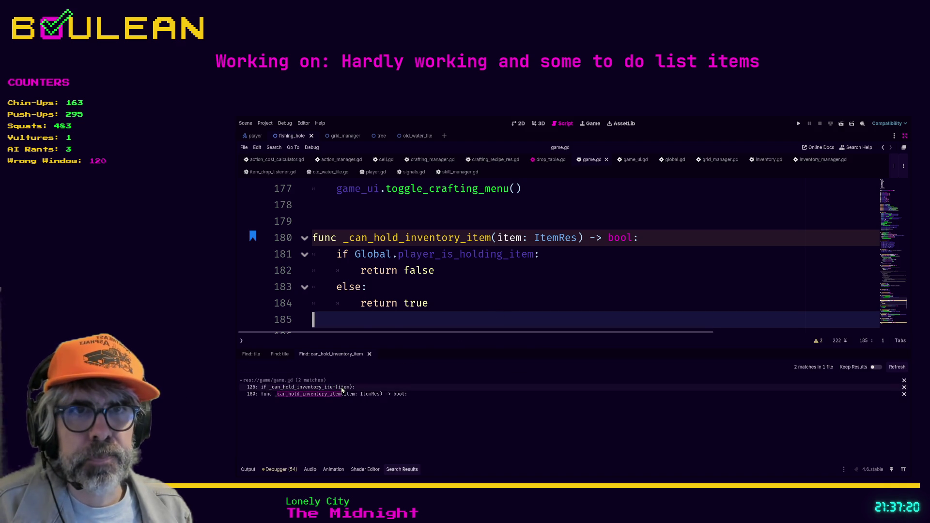
pyautogui.click(342, 388)
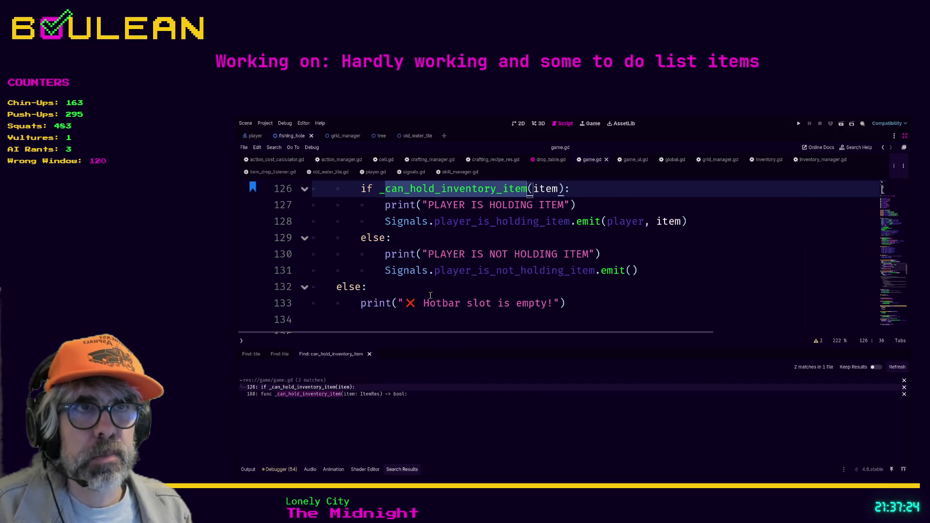
pyautogui.scroll(-1, 428, 297)
pyautogui.scroll(4, 430, 296)
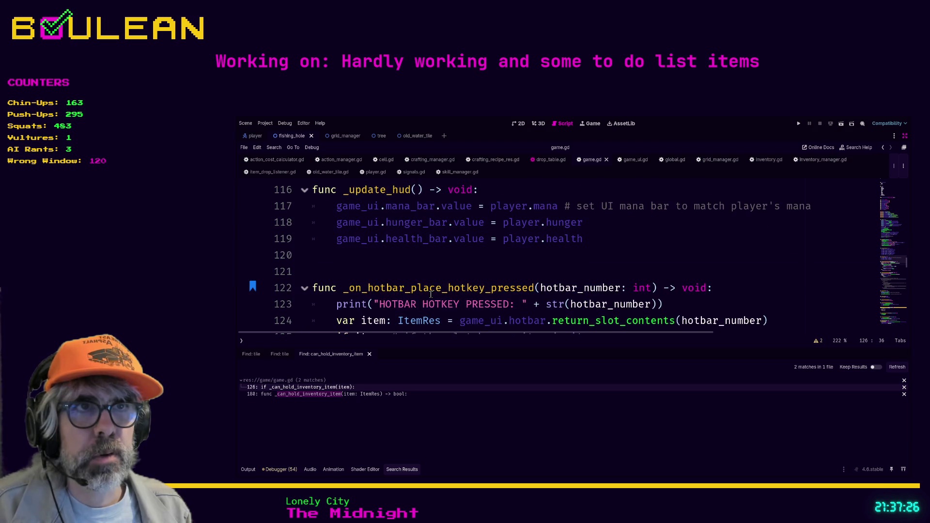
pyautogui.scroll(-1, 431, 294)
pyautogui.keyDown('ctrl'); pyautogui.scroll(-3, 594, 281); pyautogui.keyUp('ctrl')
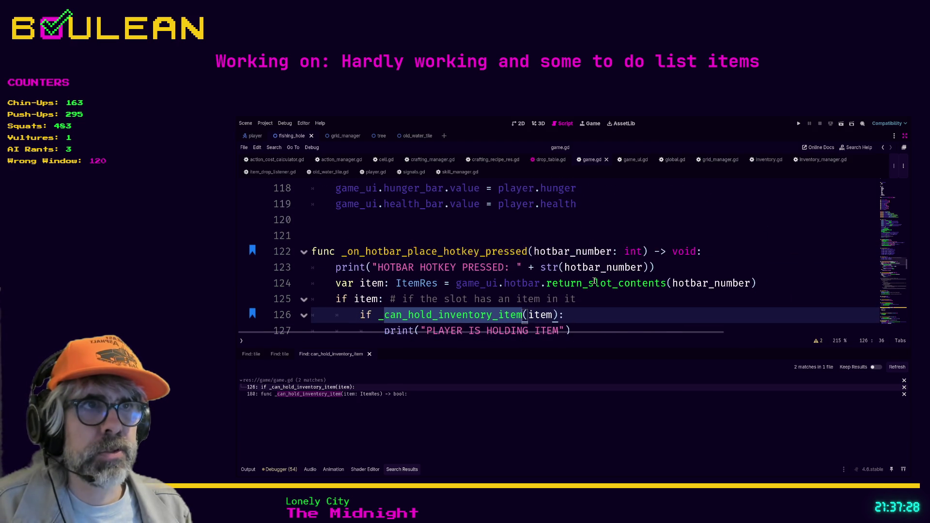
pyautogui.keyDown('ctrl'); pyautogui.scroll(-1, 575, 279); pyautogui.keyUp('ctrl')
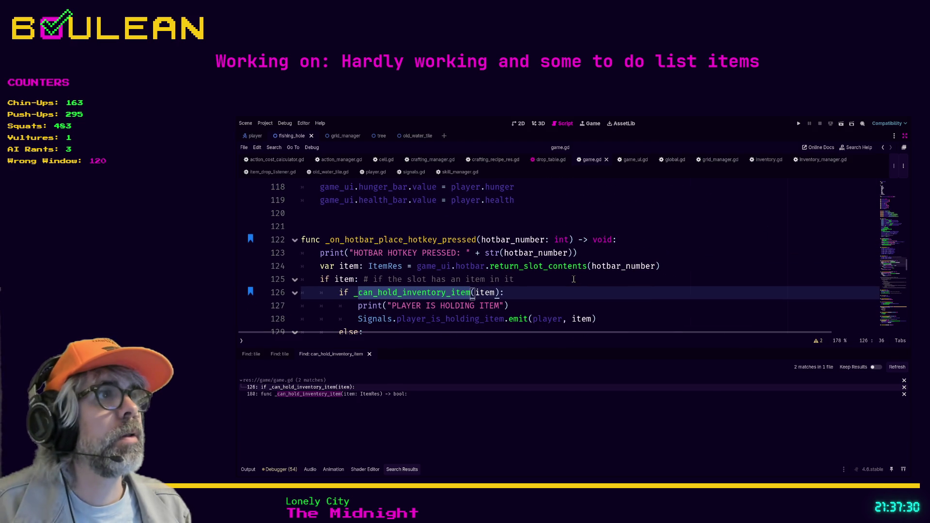
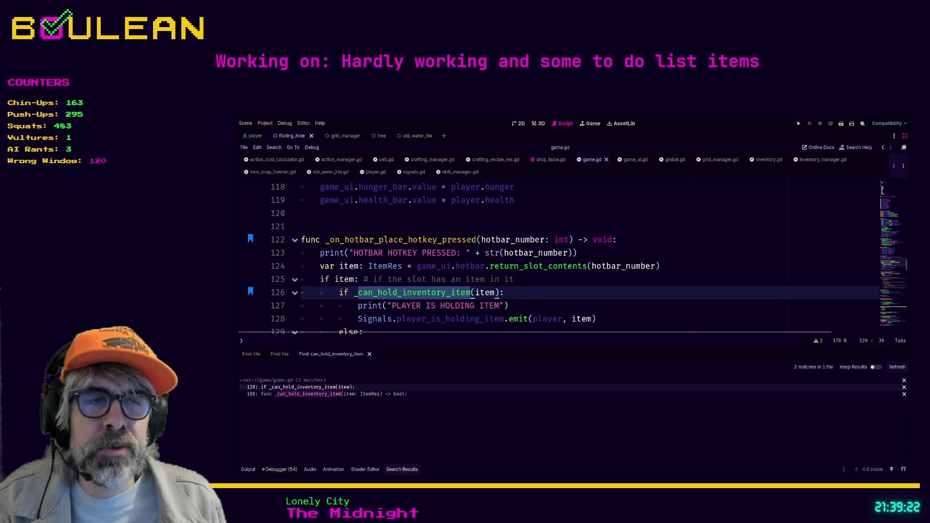
# Step: Replace the search results with the Debugger's 54 script warnings for game.gd
pyautogui.click(516, 291)
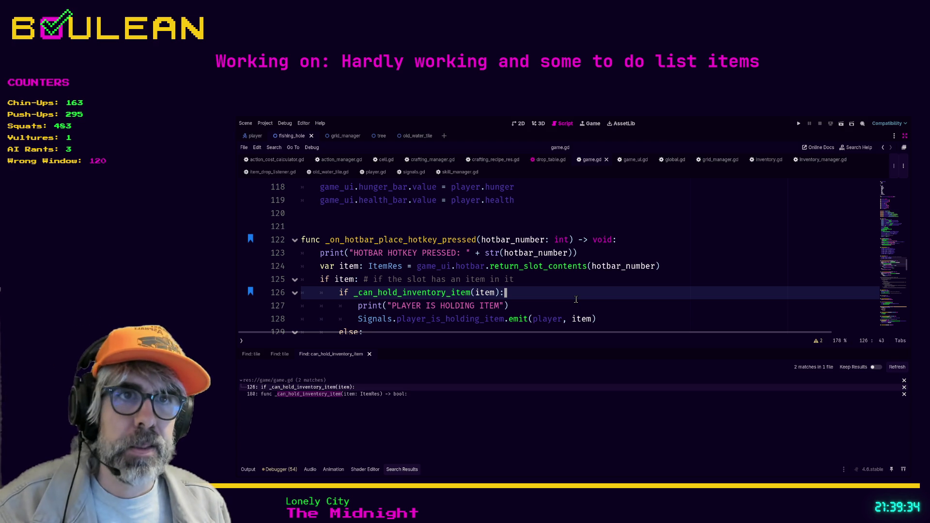
pyautogui.click(278, 469)
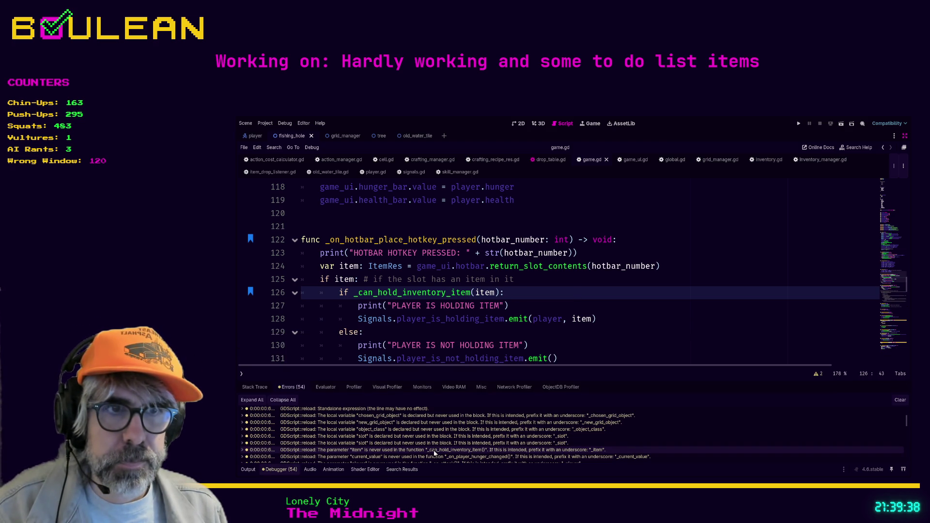
# Step: Jump from the current_value warning to _on_player_hunger_changed at line 208 and select the function
pyautogui.click(433, 450)
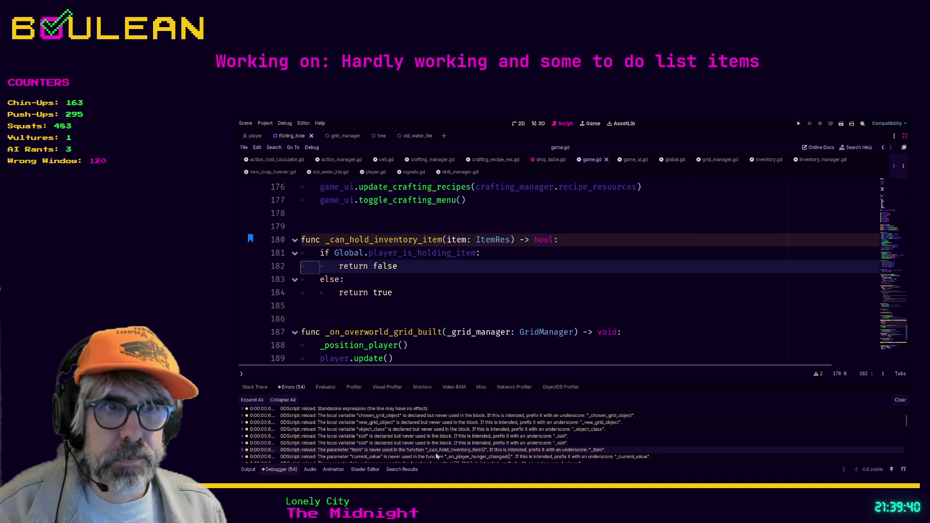
pyautogui.click(439, 456)
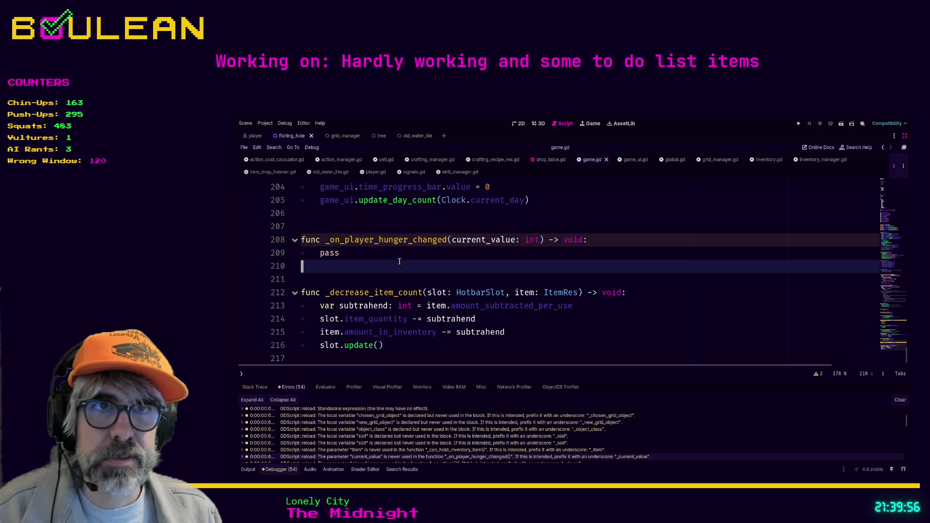
pyautogui.click(370, 252)
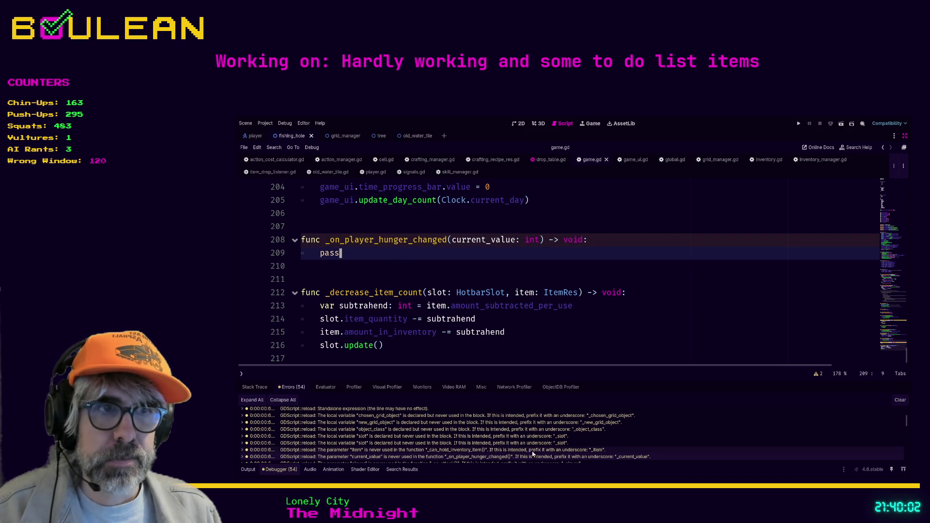
pyautogui.scroll(-1, 643, 443)
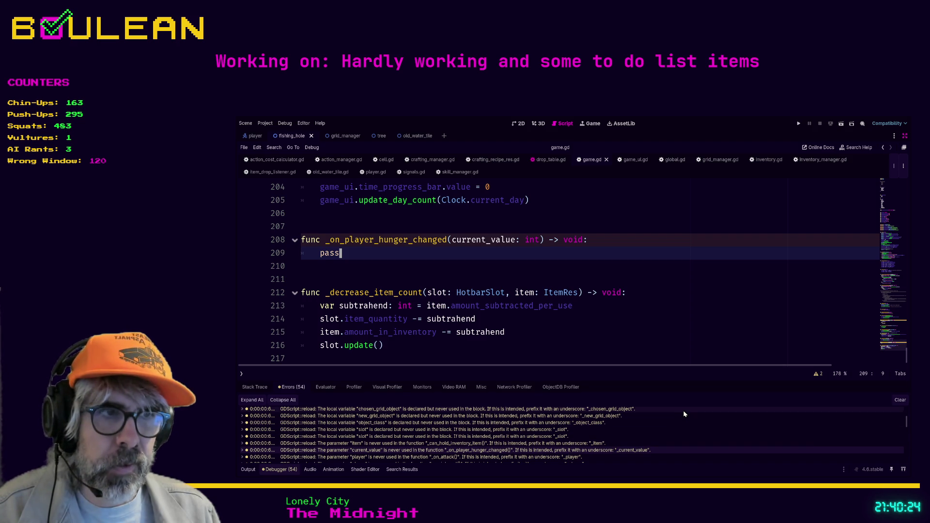
pyautogui.scroll(-1, 685, 417)
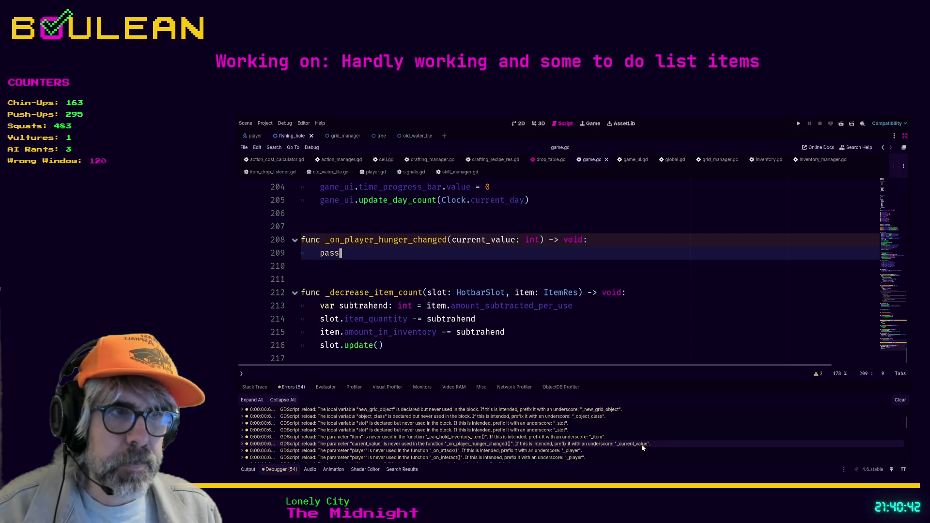
pyautogui.press('Down')
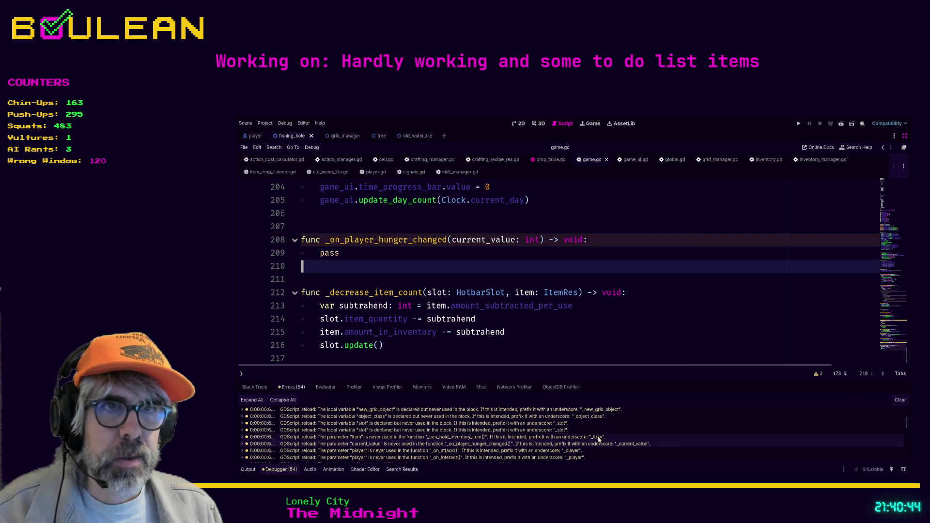
pyautogui.click(592, 438)
pyautogui.click(617, 446)
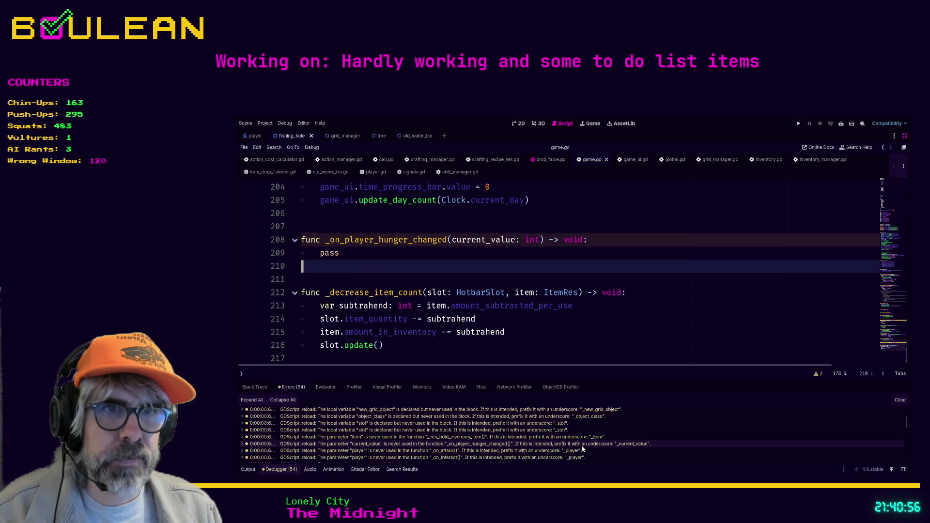
pyautogui.moveTo(302, 266); pyautogui.dragTo(292, 238)
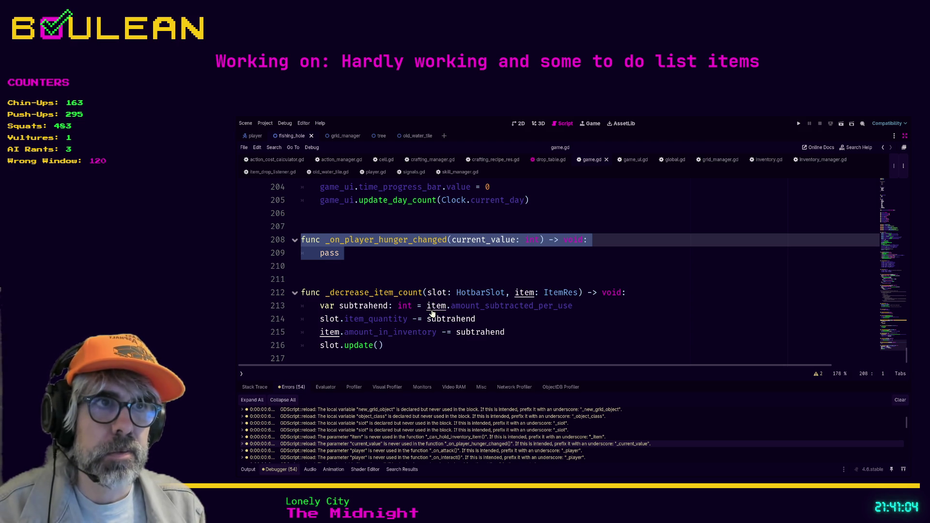
# Step: Find _on_player_hunger_changed project-wide and delete its signal connection on line 73
pyautogui.hotkey('ctrl', 'shift', 'f')
pyautogui.press('Return')
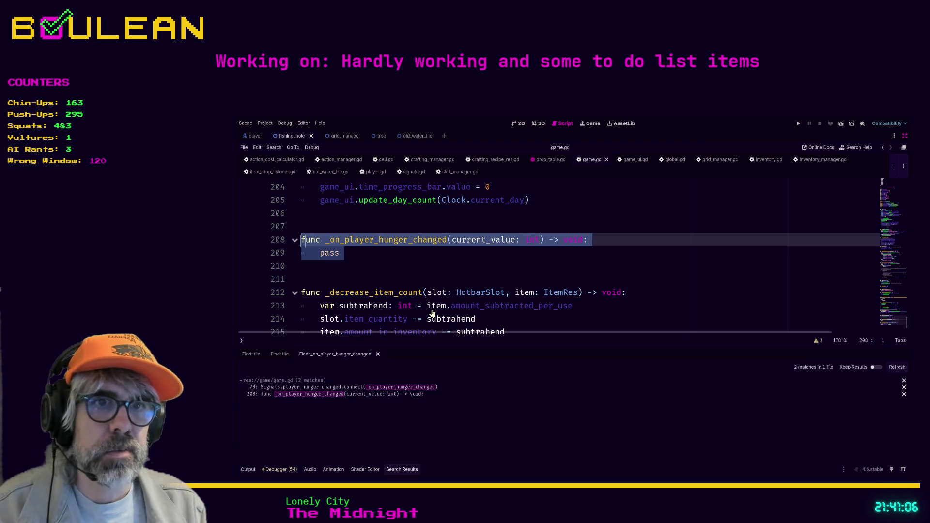
pyautogui.click(318, 387)
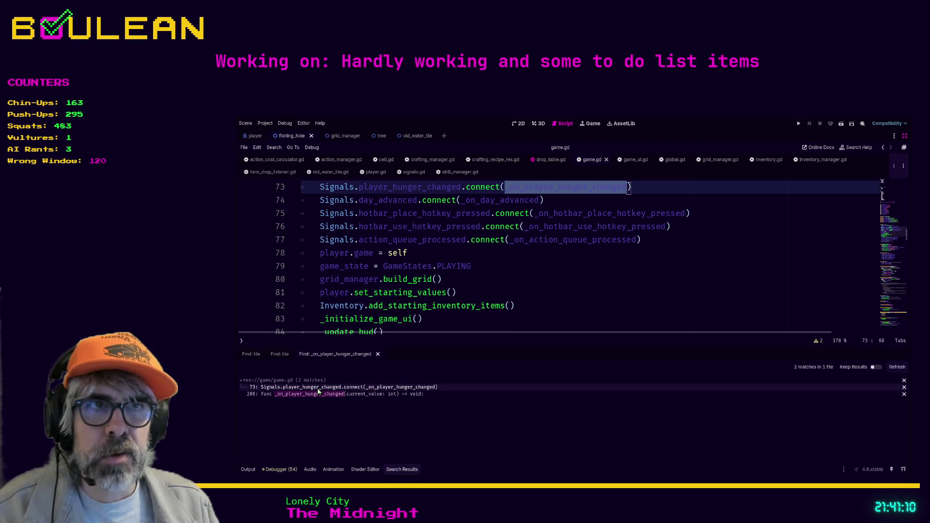
pyautogui.click(649, 268)
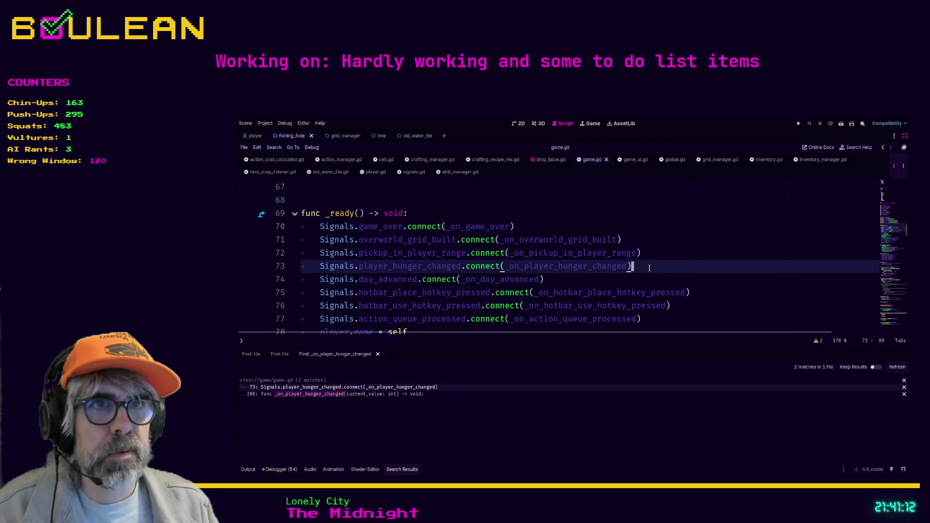
pyautogui.hotkey('ctrl', 'shift', 'k')
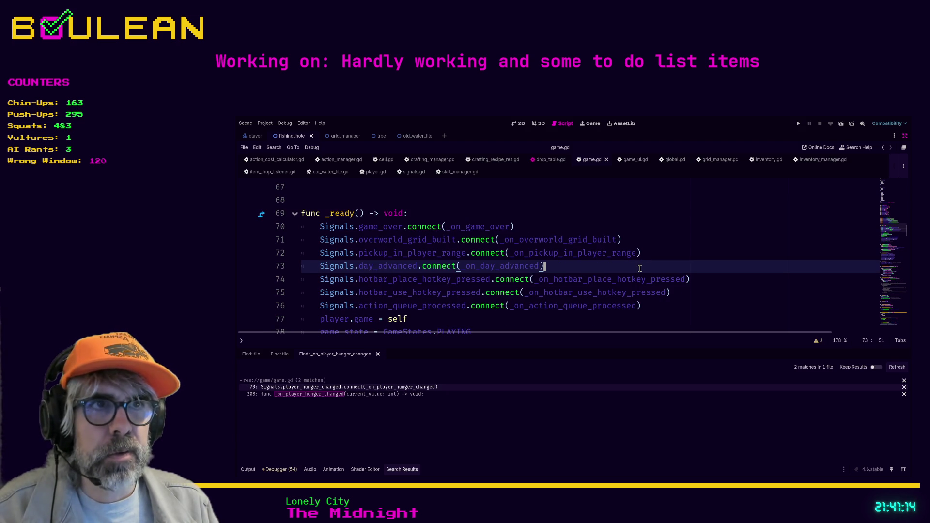
# Step: Delete the _on_player_hunger_changed function and its leftover blank lines, then save game.gd
pyautogui.click(393, 394)
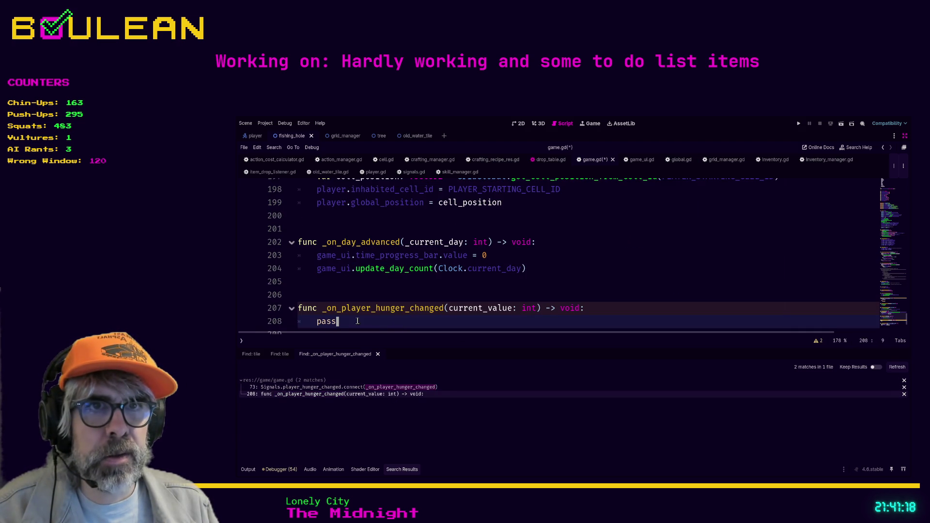
pyautogui.click(367, 303)
pyautogui.press('Delete')
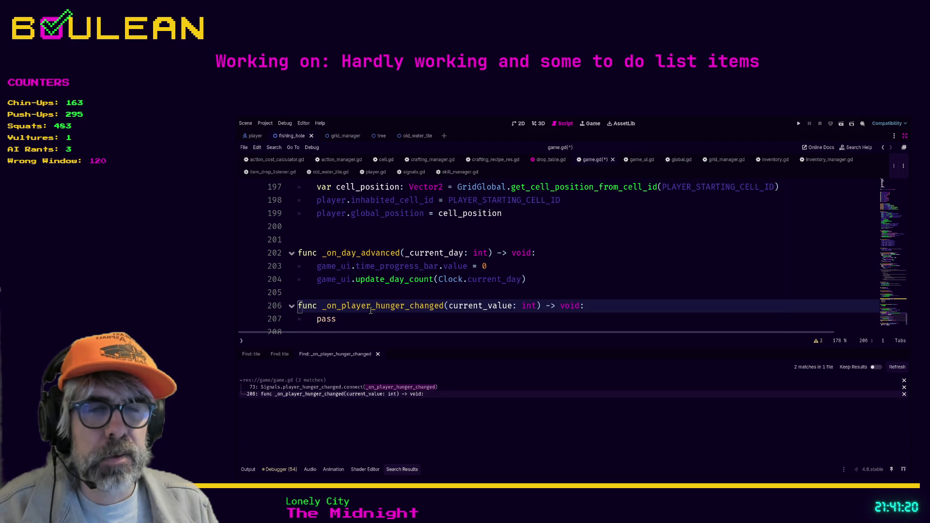
pyautogui.press('Return')
pyautogui.scroll(-1, 419, 310)
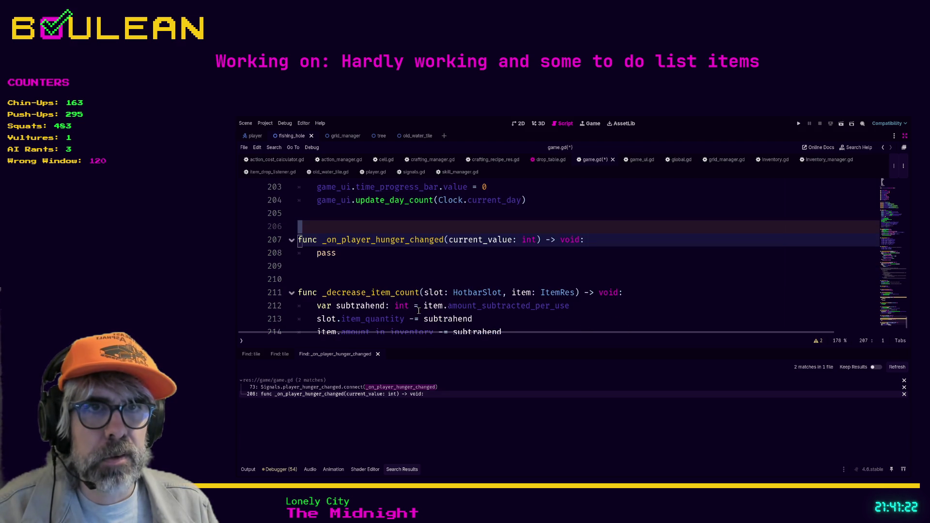
pyautogui.click(320, 252)
pyautogui.doubleClick(320, 252)
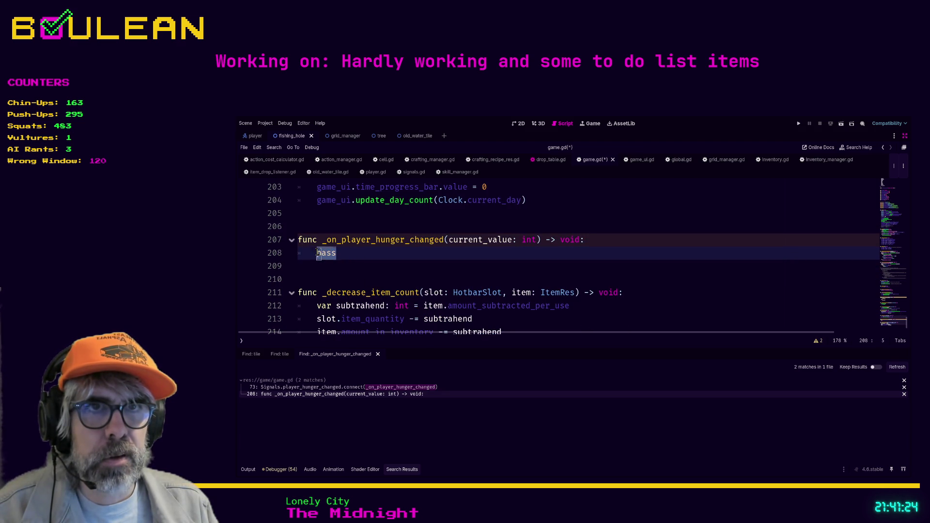
pyautogui.moveTo(297, 252); pyautogui.dragTo(297, 239)
pyautogui.press('Delete')
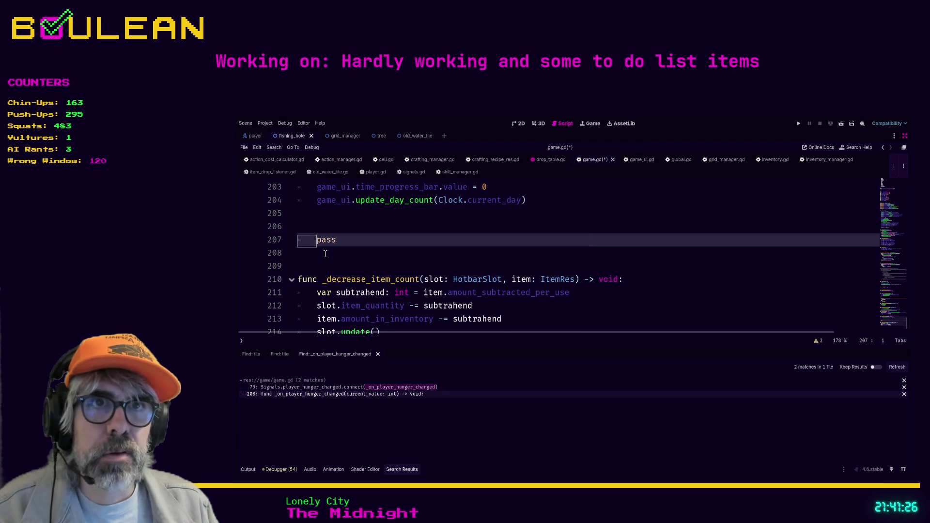
pyautogui.hotkey('ctrl', 'shift', 'k')
pyautogui.press('BackSpace')
pyautogui.press('BackSpace')
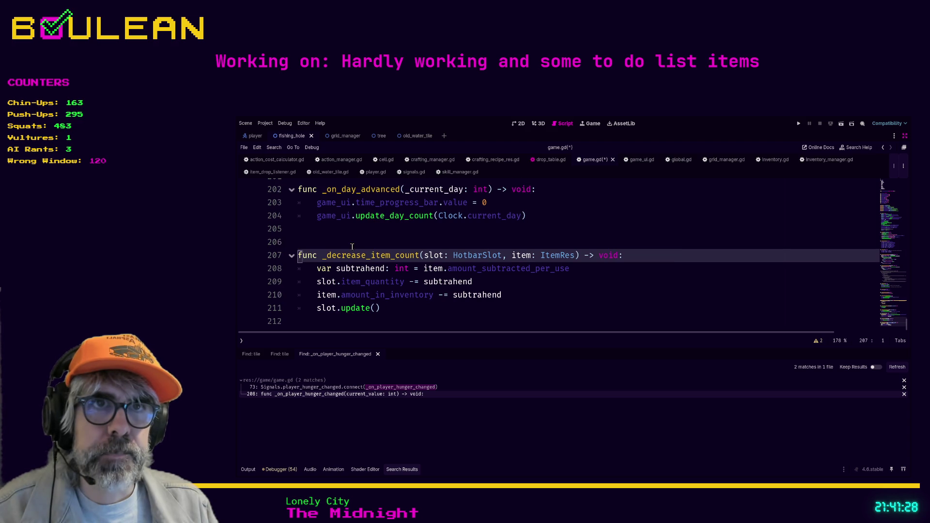
pyautogui.press('Down')
pyautogui.hotkey('ctrl', 's')
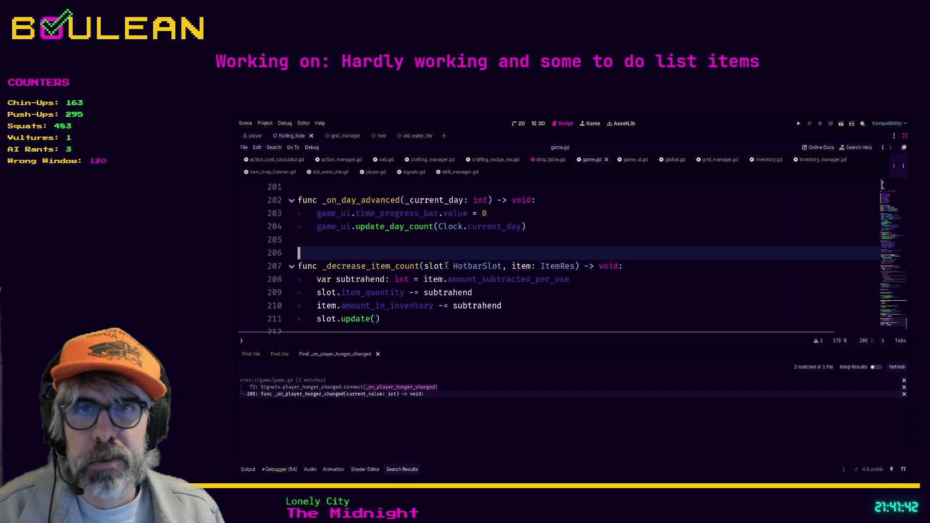
# Step: Open grid_object.gd from the _on_attack 'player is never used' warning
pyautogui.click(423, 319)
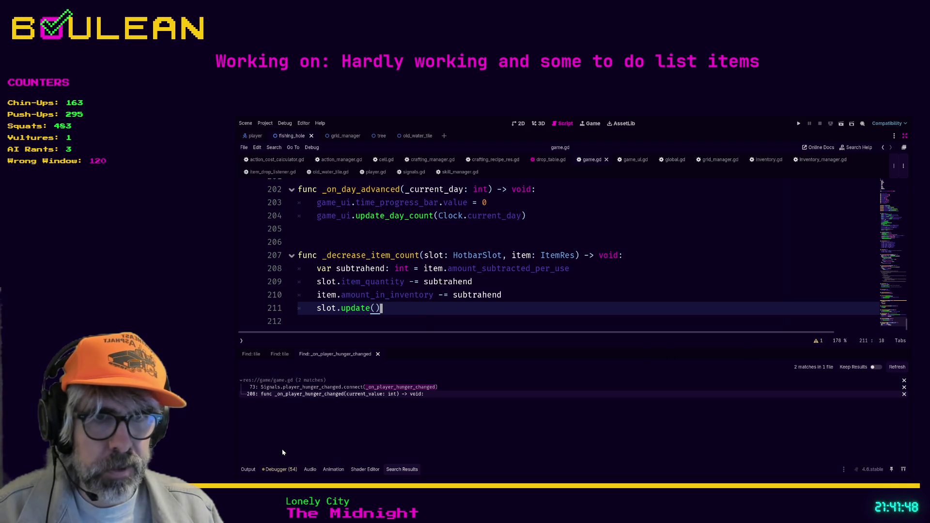
pyautogui.click(284, 469)
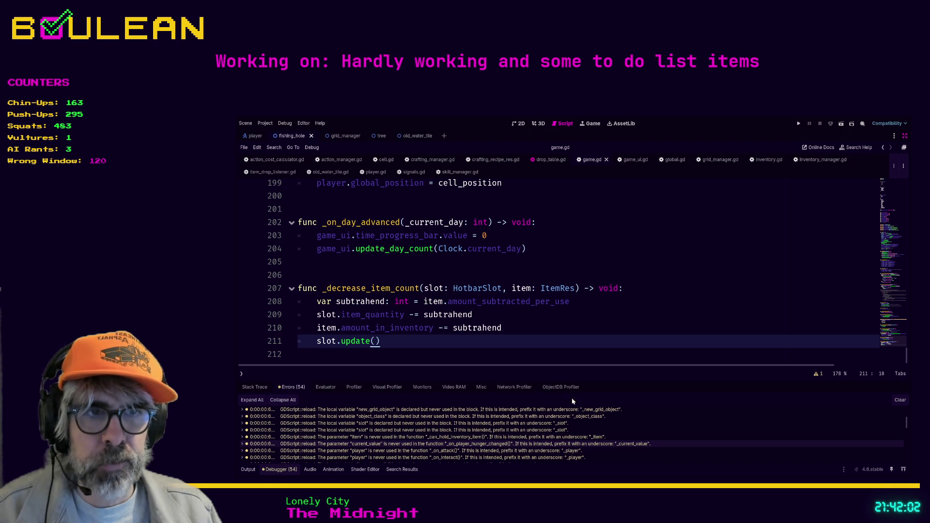
pyautogui.click(405, 451)
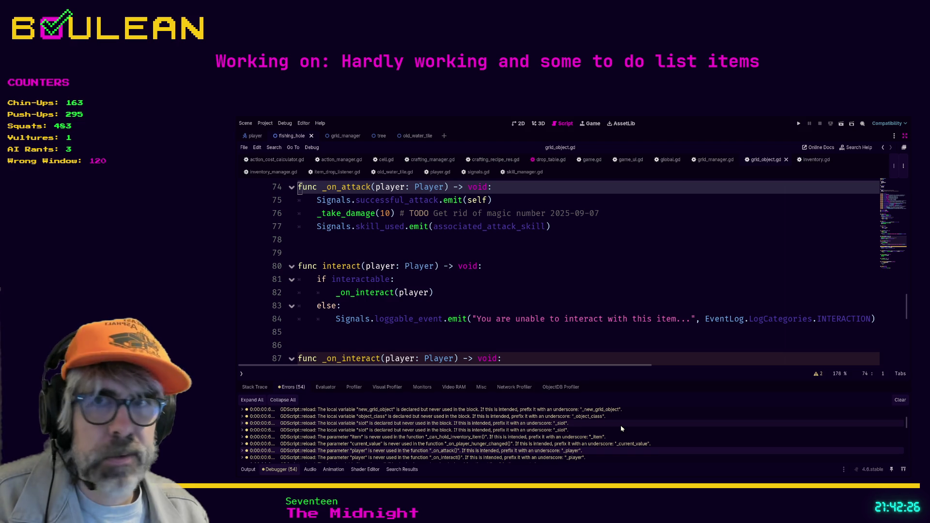
# Step: Jump to the _on_attack function on line 74 of grid_object.gd via its warning
pyautogui.scroll(-1, 630, 420)
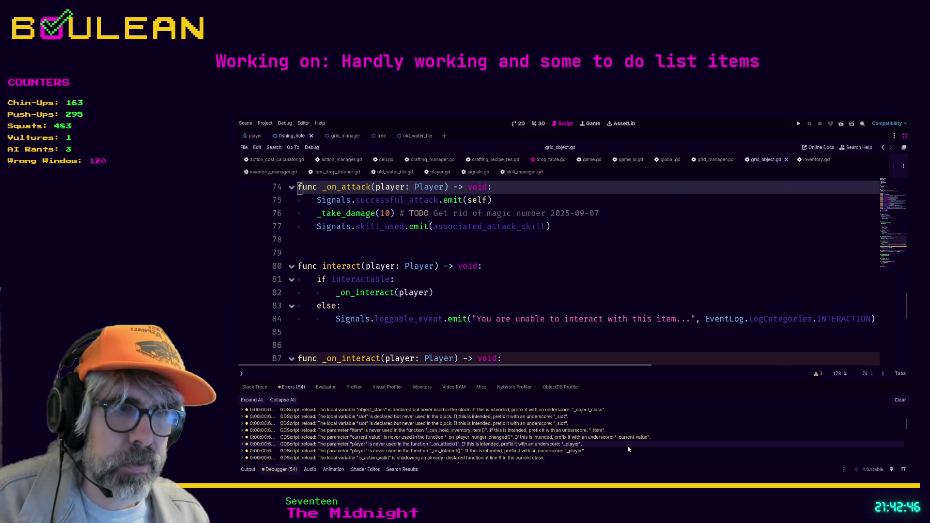
pyautogui.doubleClick(627, 446)
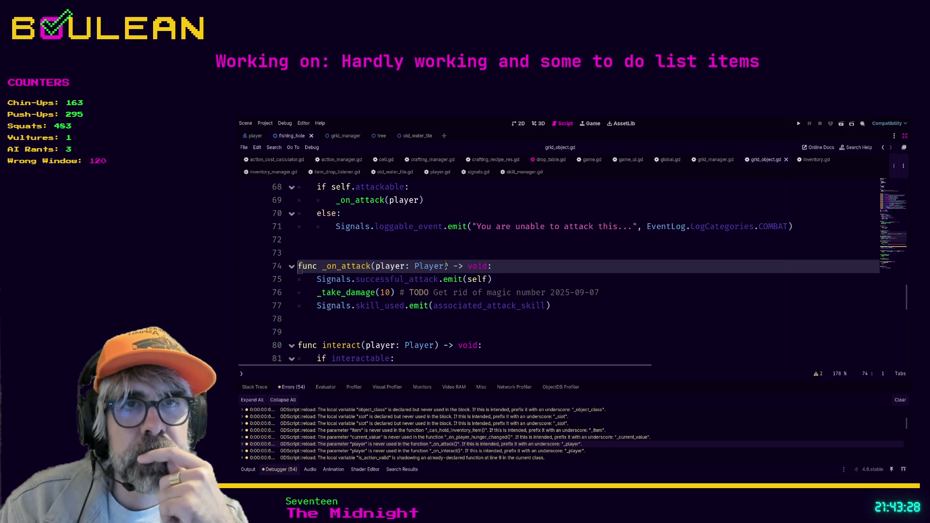
pyautogui.click(474, 253)
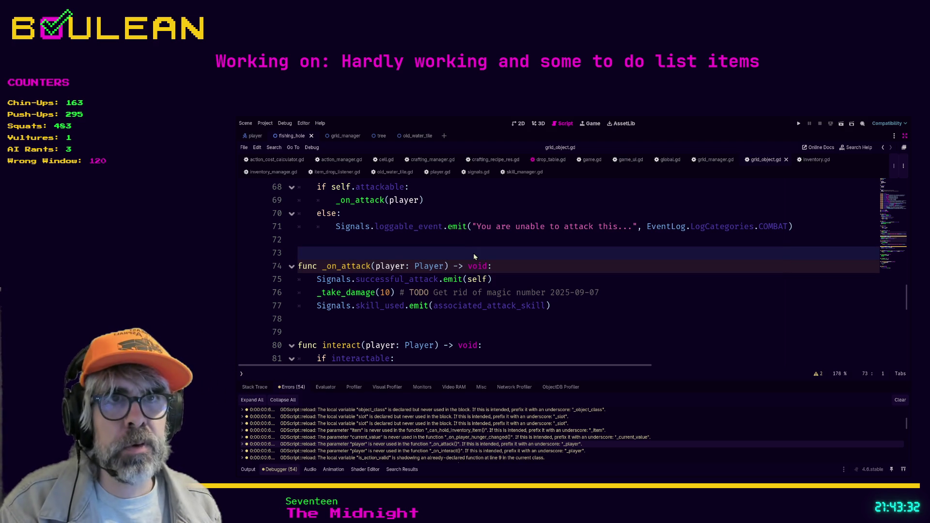
# Step: List every use of _on_attack in grid_object.gd and view the call on line 69
pyautogui.hotkey('alt', 'f')
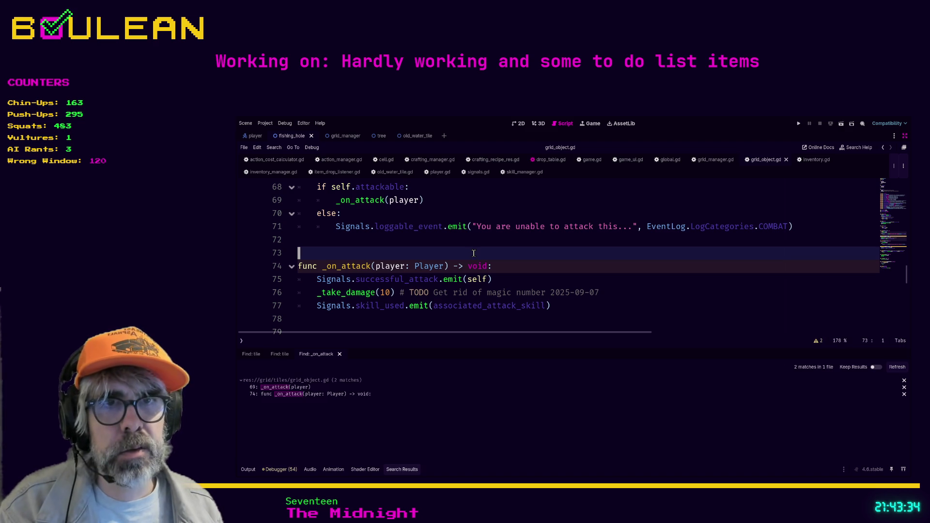
pyautogui.click(285, 387)
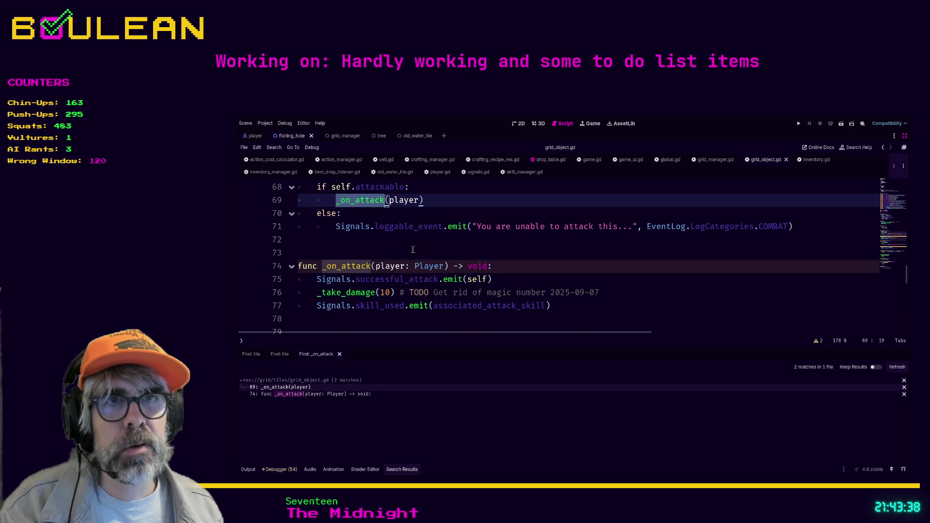
pyautogui.scroll(1, 413, 250)
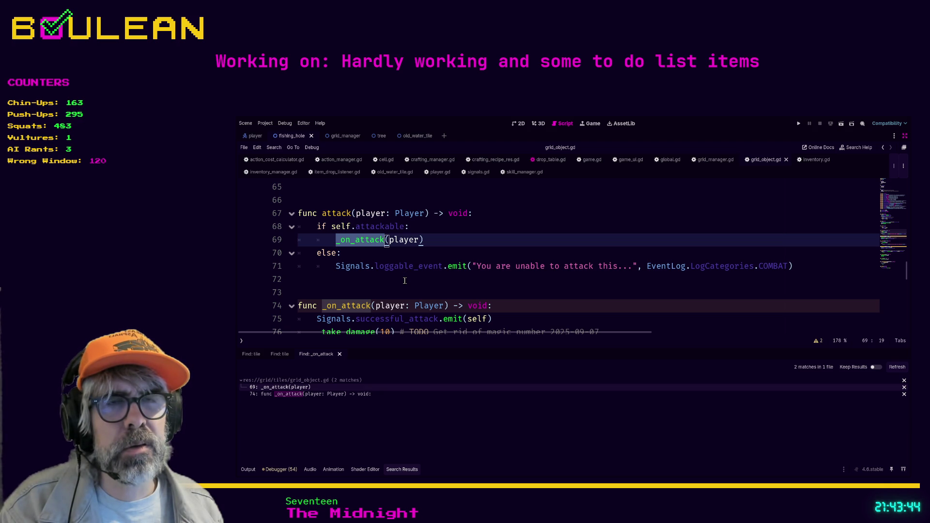
pyautogui.click(405, 281)
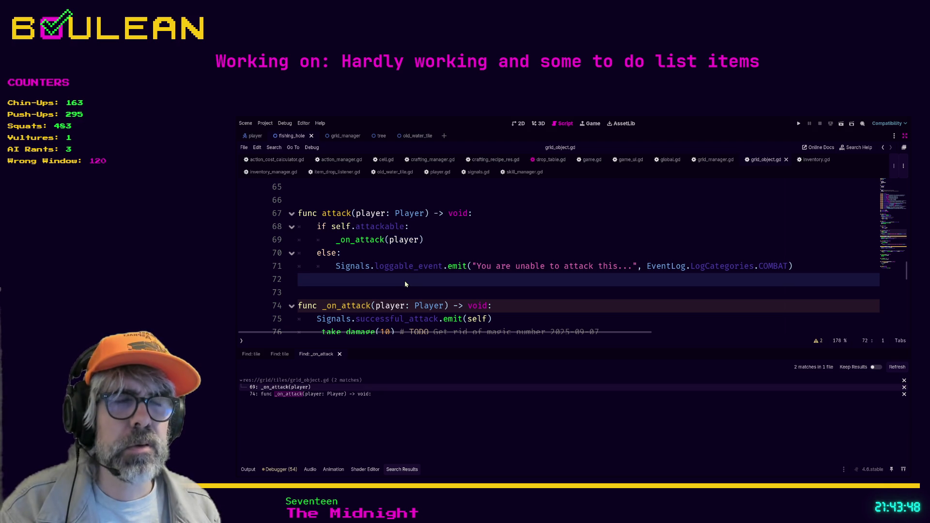
# Step: Search all project files for 'attack'
pyautogui.hotkey('ctrl', 'shift', 'f')
pyautogui.write('attack')
pyautogui.press('Return')
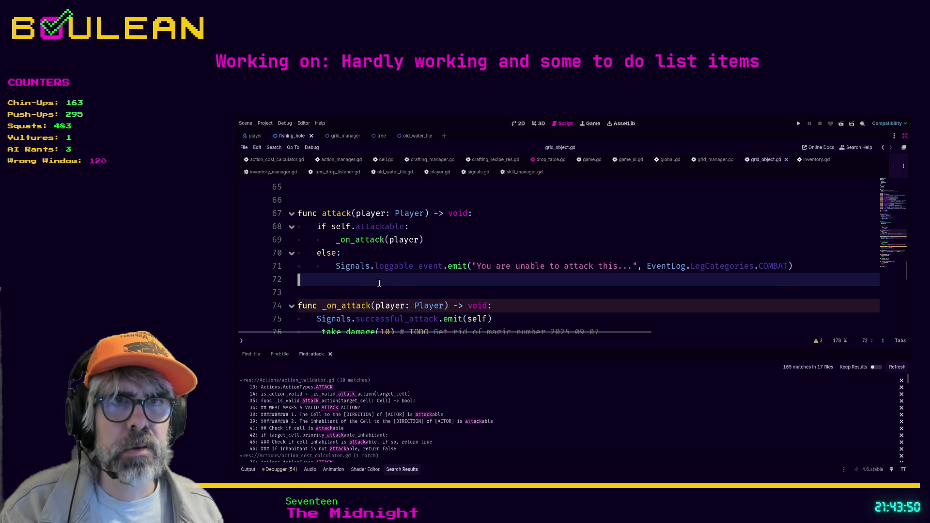
pyautogui.click(352, 292)
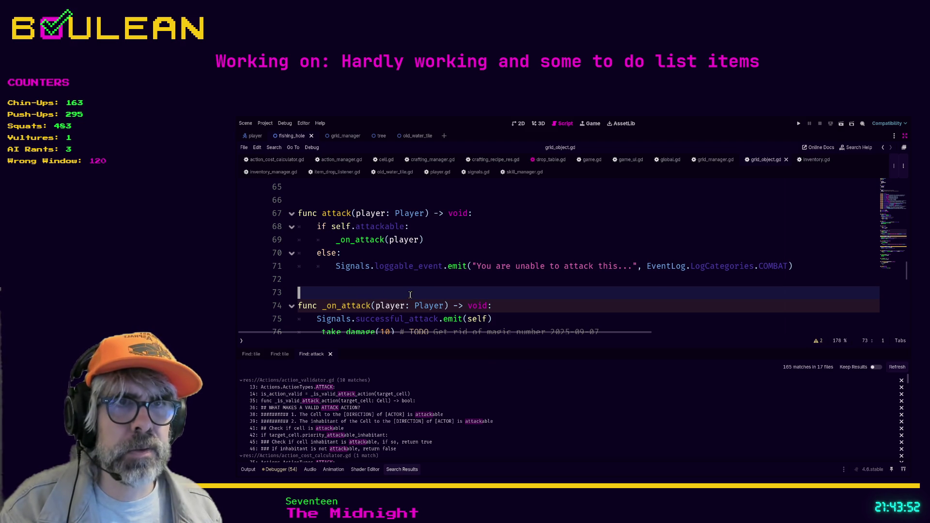
# Step: Jump from the warnings list to the _on_interact function on line 87
pyautogui.click(284, 471)
pyautogui.click(350, 451)
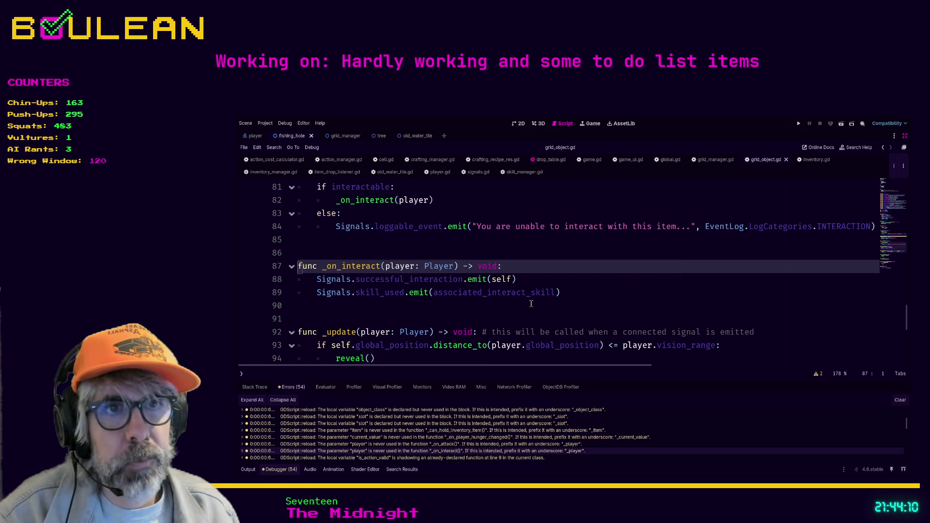
pyautogui.click(503, 310)
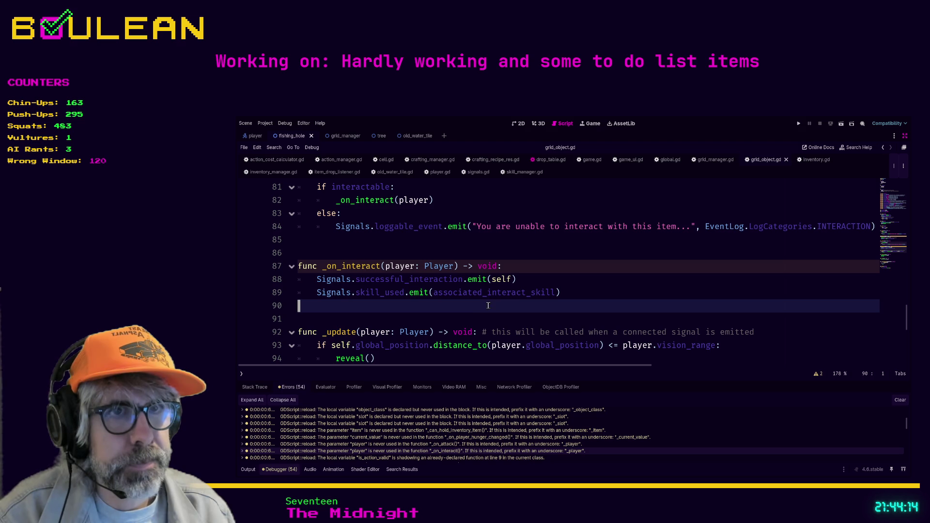
pyautogui.click(435, 319)
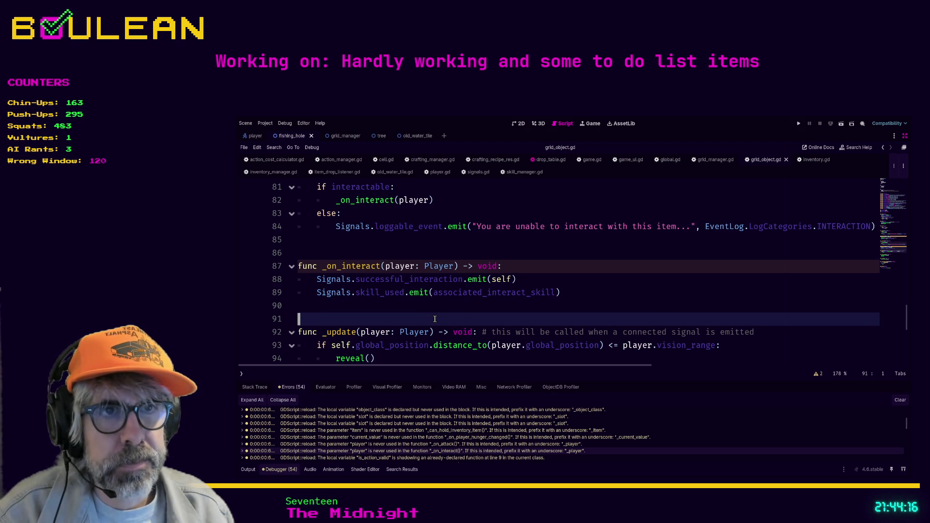
pyautogui.click(464, 309)
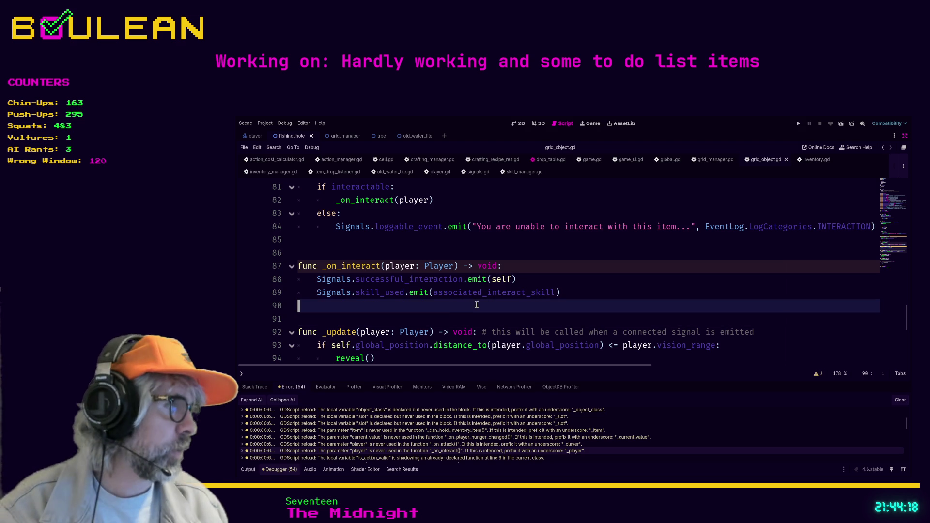
pyautogui.click(298, 266)
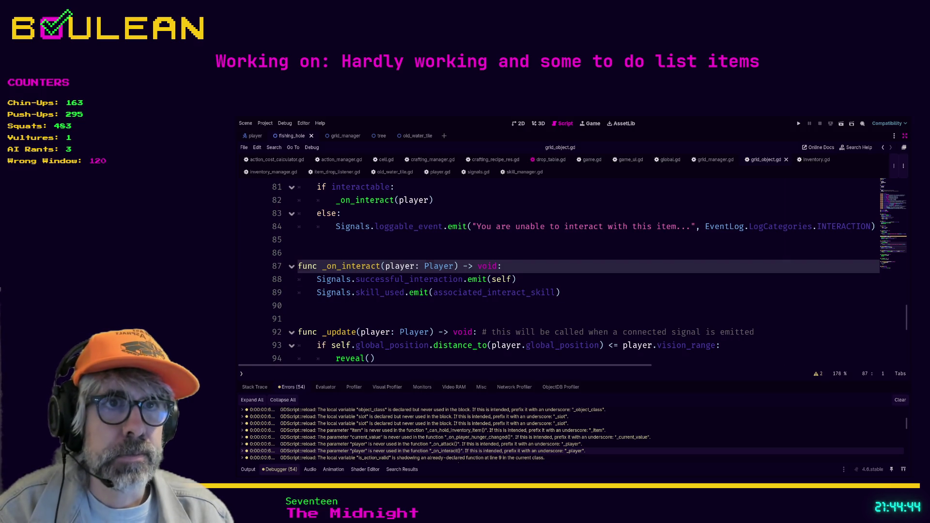
pyautogui.press('Down')
pyautogui.press('Down')
pyautogui.press('Down')
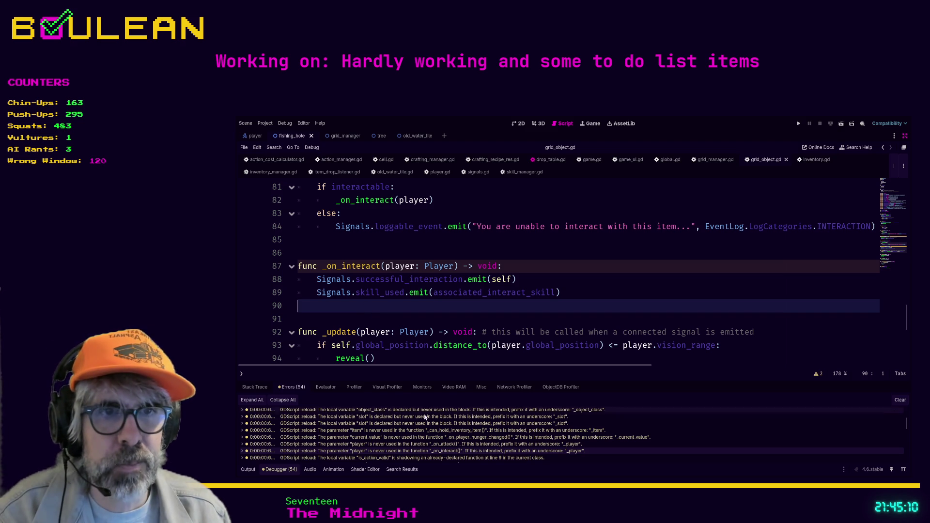
pyautogui.click(461, 444)
pyautogui.click(465, 451)
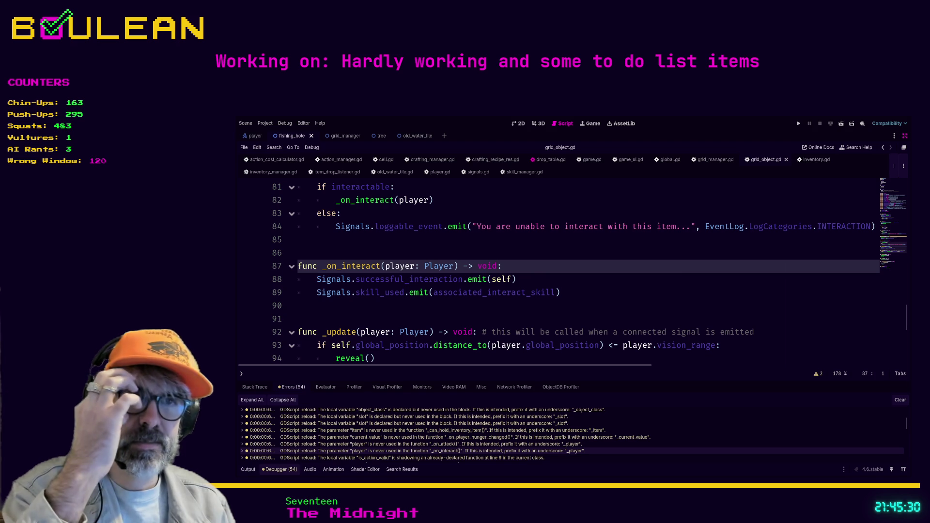
pyautogui.click(401, 307)
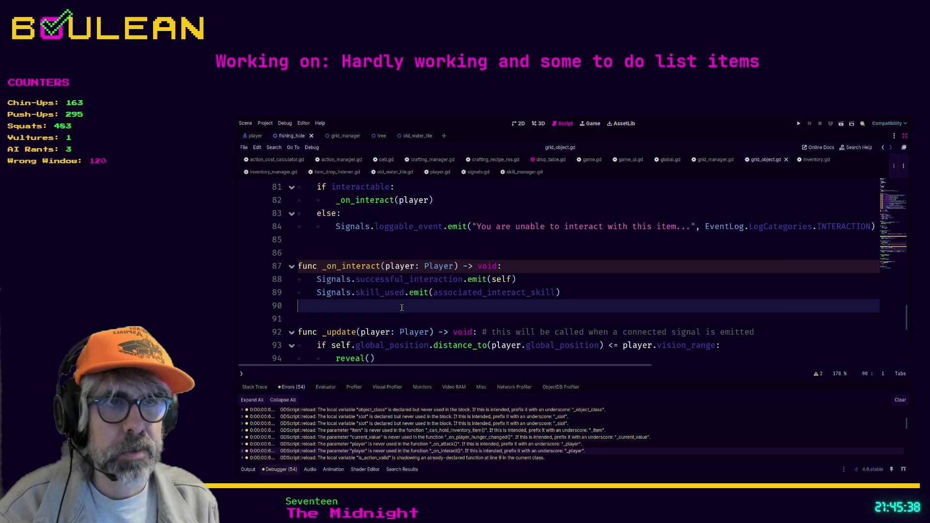
# Step: Find the _on_interact call and remove its player argument
pyautogui.hotkey('ctrl', 'f')
pyautogui.write('_on_interact')
pyautogui.press('Return')
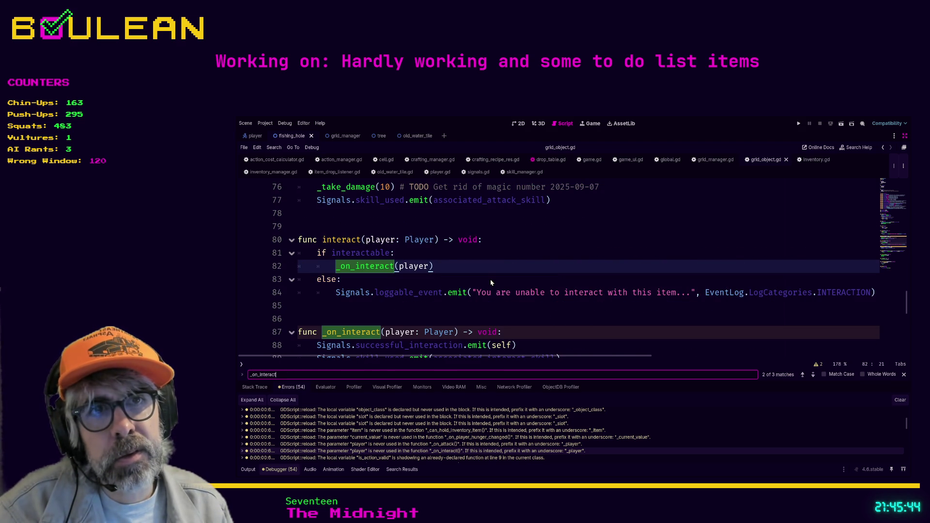
pyautogui.scroll(-2, 491, 283)
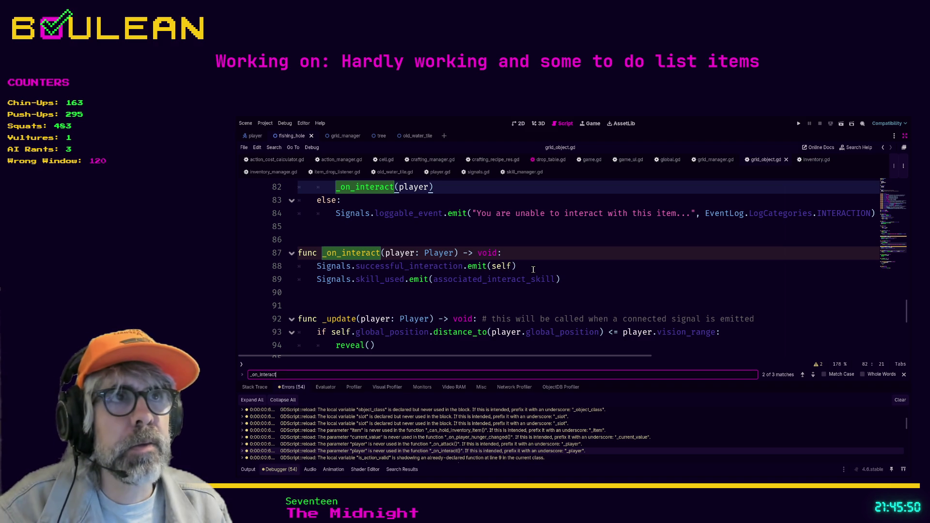
pyautogui.scroll(1, 551, 297)
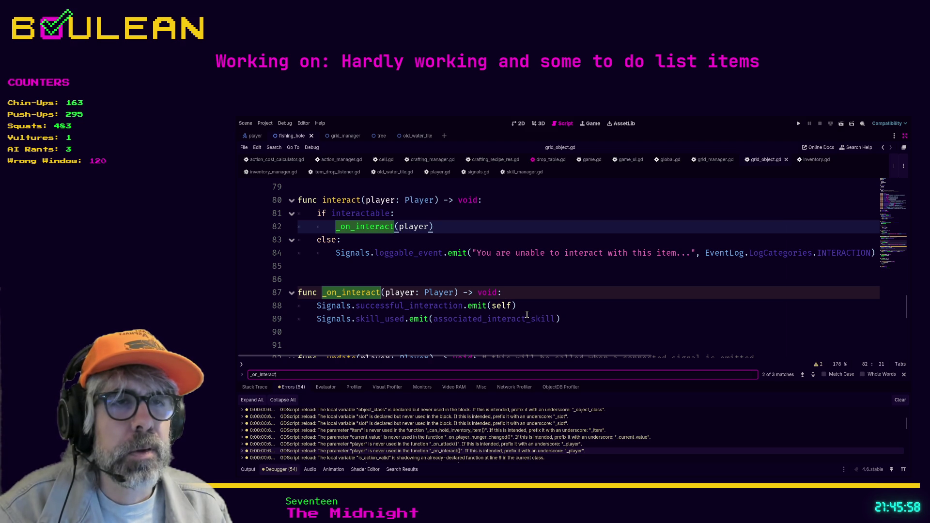
pyautogui.doubleClick(412, 227)
pyautogui.press('BackSpace')
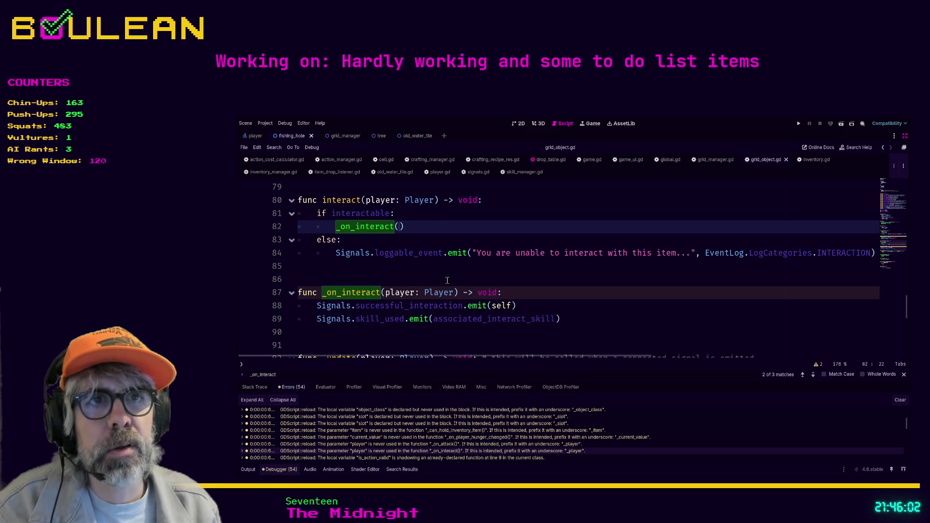
# Step: Delete the 'player: Player' parameter from _on_interact on line 87 and save grid_object.gd
pyautogui.click(386, 293)
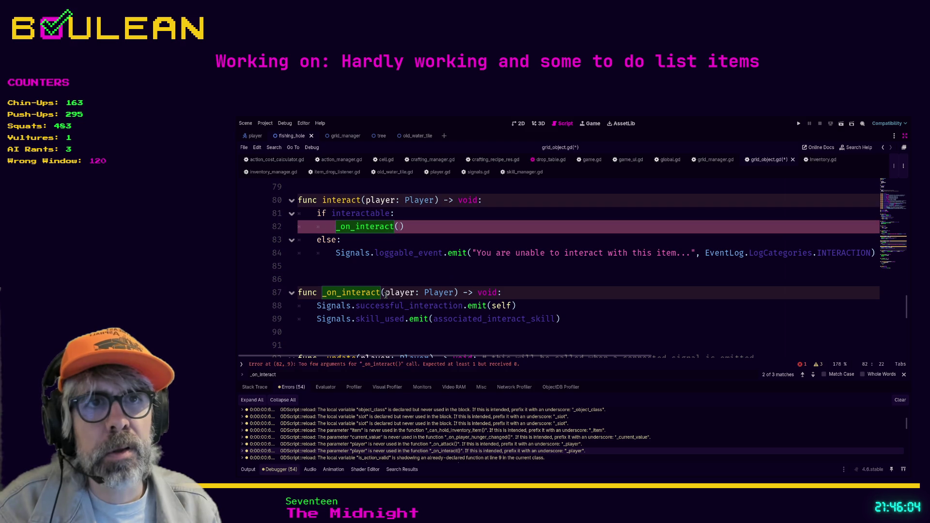
pyautogui.keyDown('shift'); pyautogui.click(454, 293); pyautogui.keyUp('shift')
pyautogui.press('BackSpace')
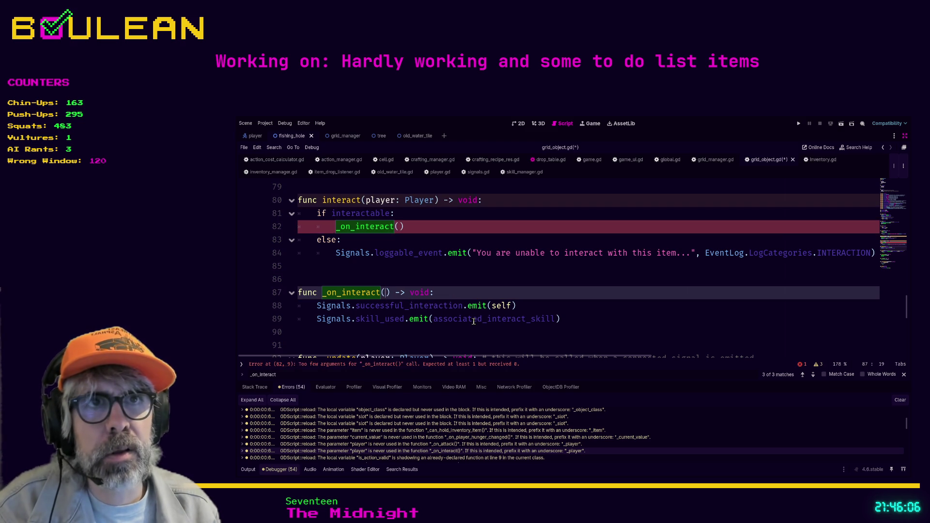
pyautogui.click(445, 269)
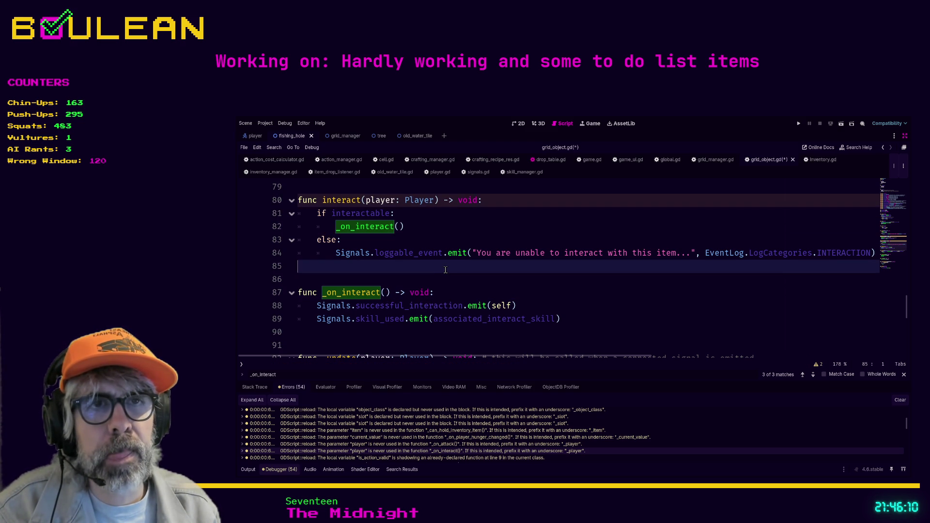
pyautogui.click(435, 278)
pyautogui.hotkey('ctrl', 's')
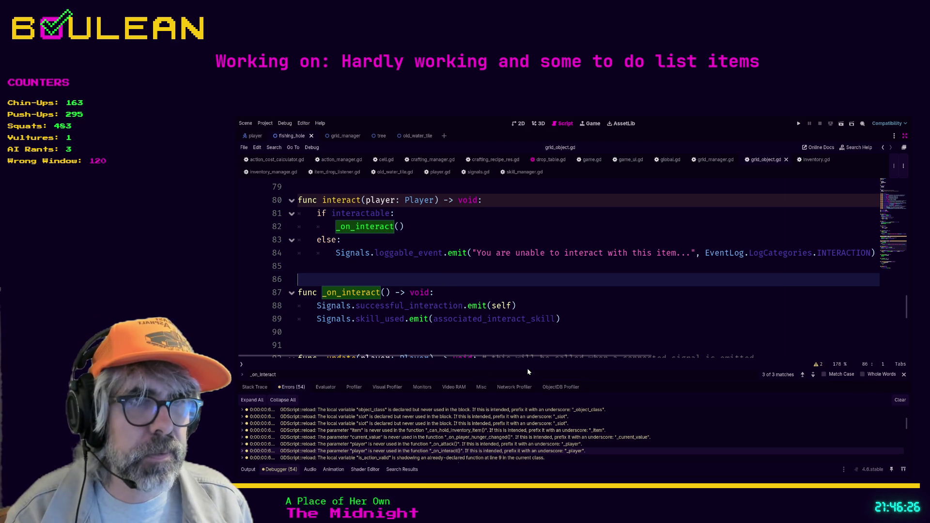
# Step: Enlarge the error list and open action_validator.gd at the shadowing is_action_valid variable on line 11
pyautogui.moveTo(528, 378)
pyautogui.mouseDown()
pyautogui.moveTo(519, 349)
pyautogui.moveTo(506, 350)
pyautogui.mouseUp()
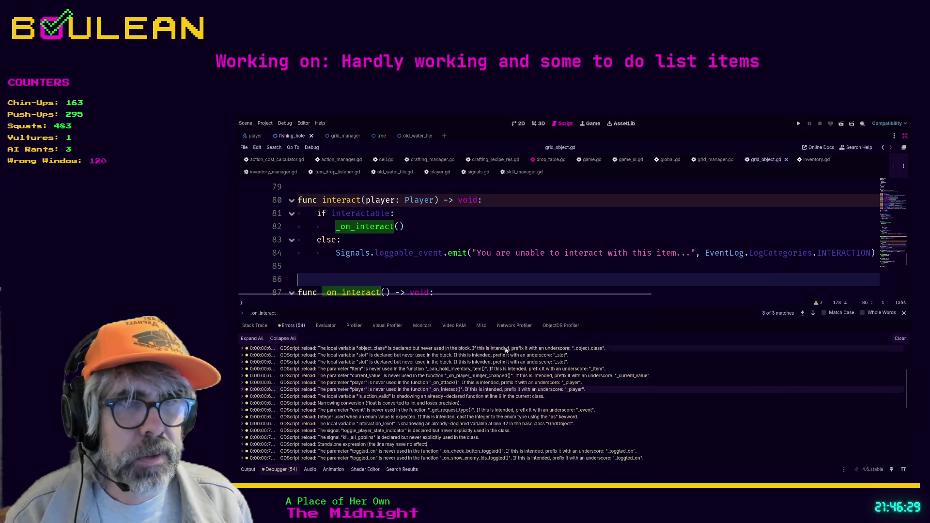
pyautogui.click(502, 398)
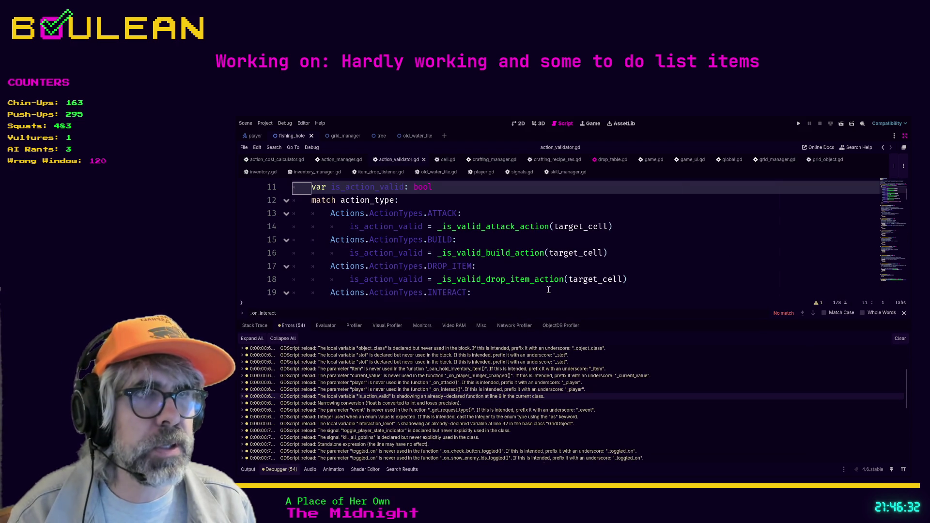
pyautogui.click(524, 290)
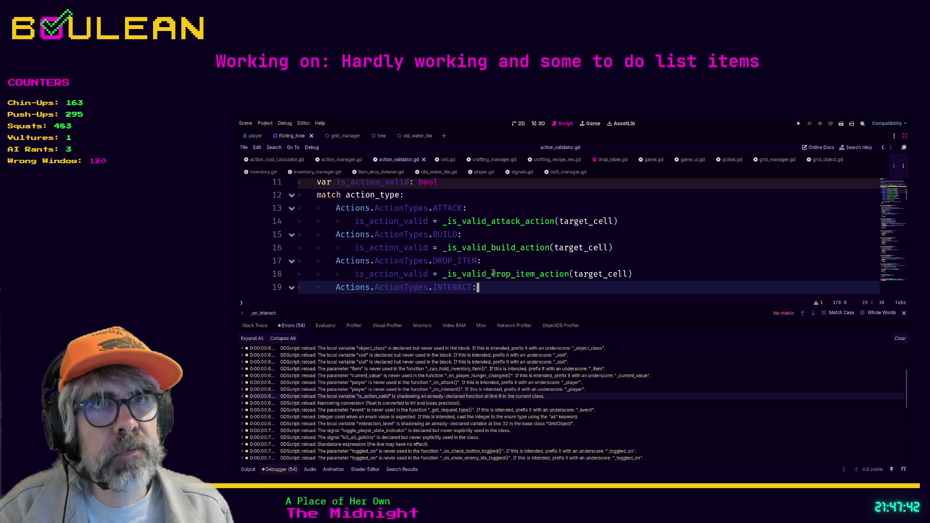
pyautogui.scroll(1, 494, 272)
pyautogui.click(461, 222)
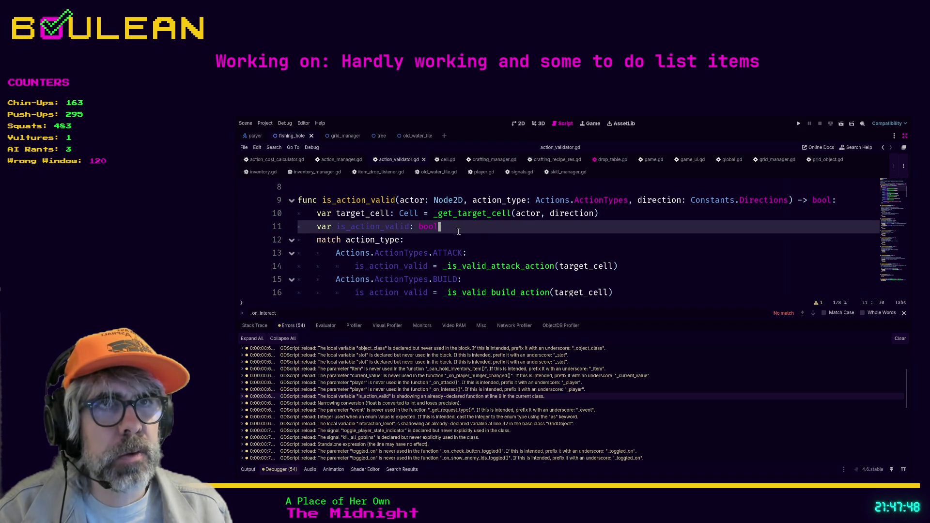
pyautogui.hotkey('ctrl', 'f')
pyautogui.write('is_')
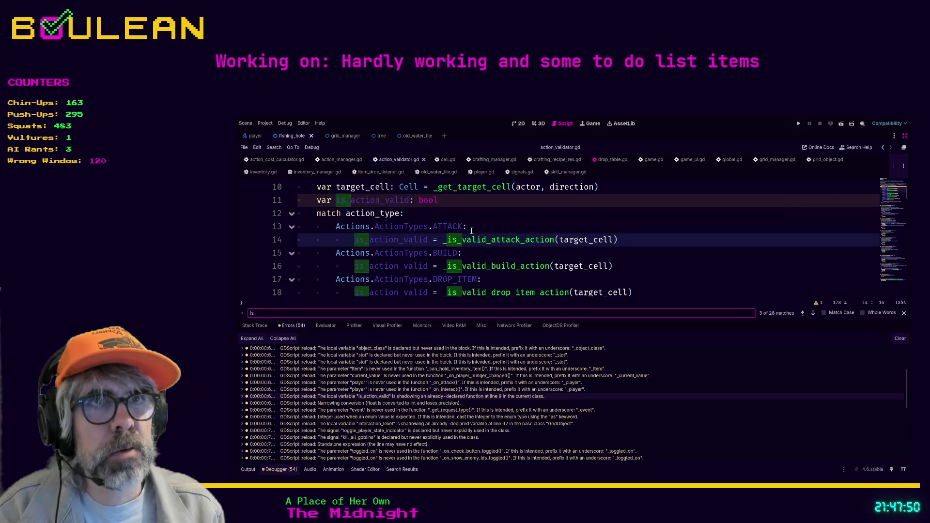
pyautogui.write('action_valid')
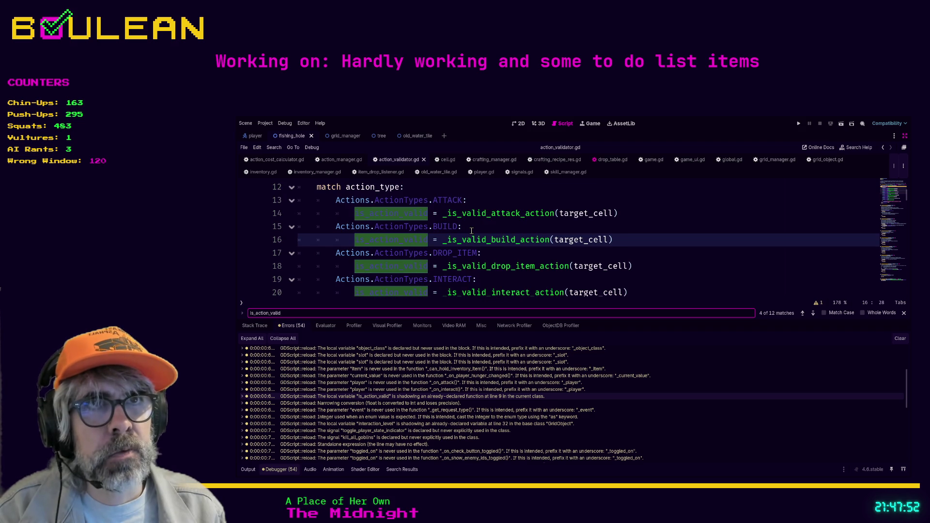
pyautogui.click(802, 314)
pyautogui.click(802, 314)
pyautogui.click(803, 314)
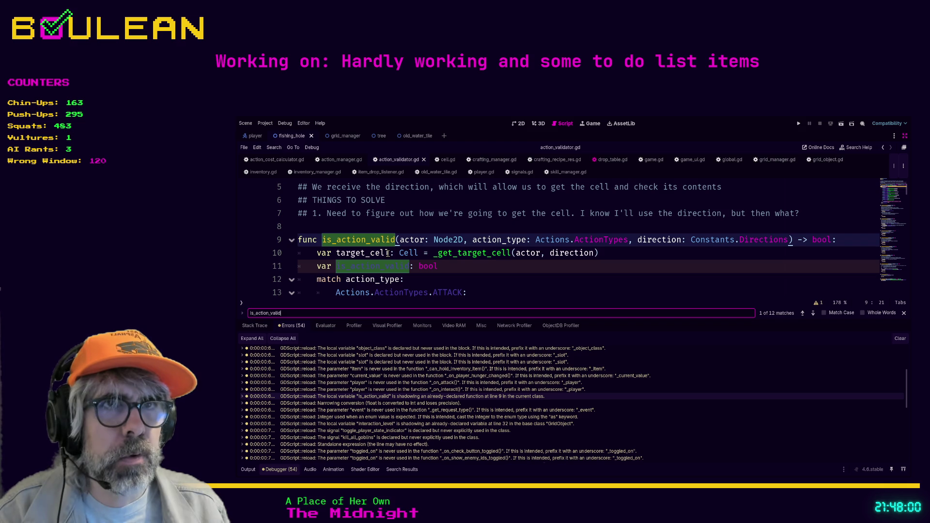
pyautogui.click(480, 268)
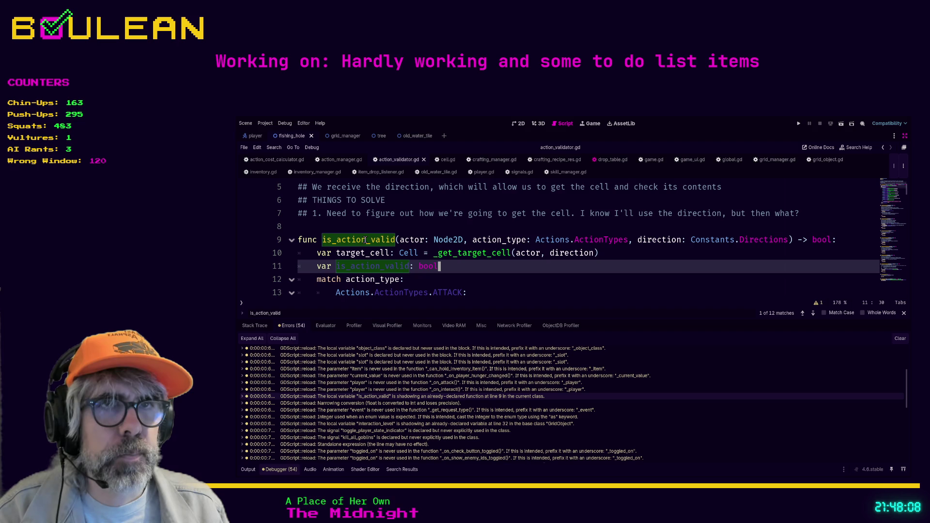
pyautogui.scroll(-1, 470, 265)
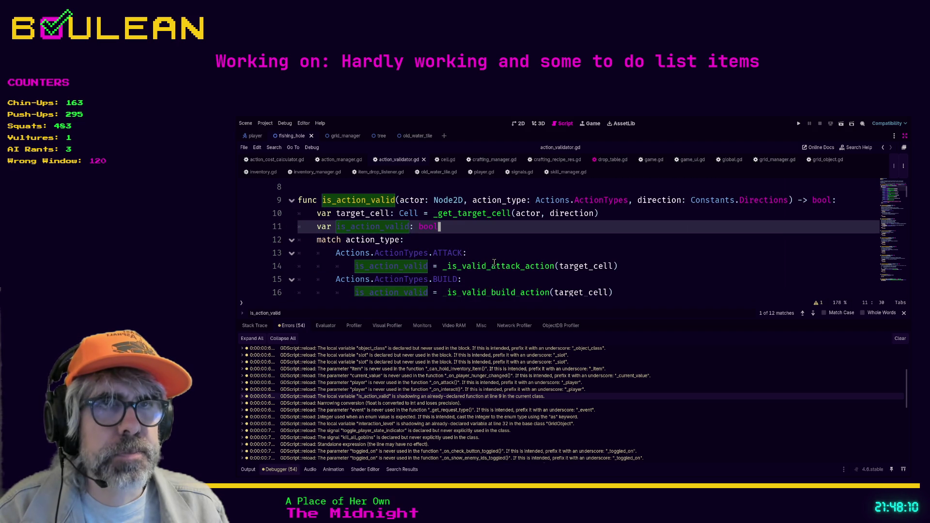
pyautogui.press('Down')
pyautogui.hotkey('ctrl', '-')
pyautogui.hotkey('ctrl', '-')
pyautogui.hotkey('ctrl', '-')
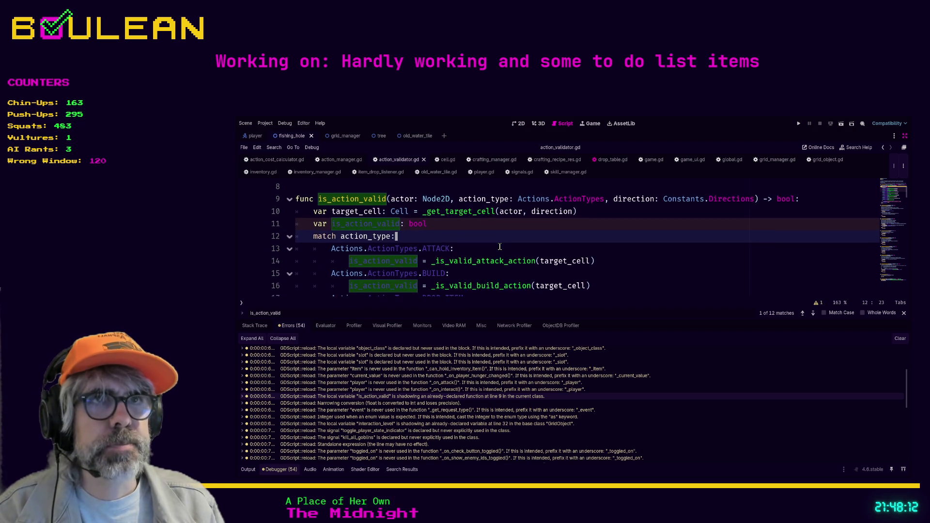
pyautogui.hotkey('ctrl', '-')
pyautogui.hotkey('ctrl', '-')
pyautogui.hotkey('ctrl', '-')
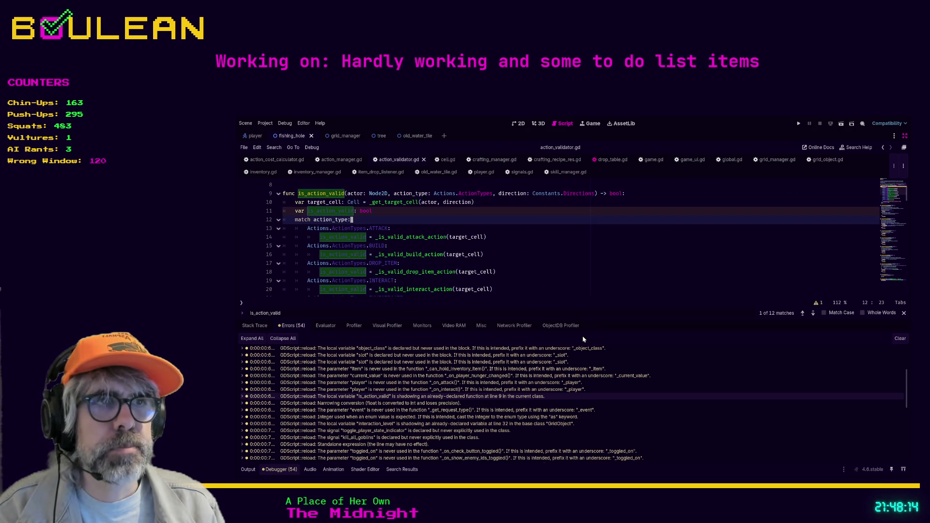
pyautogui.moveTo(597, 320); pyautogui.dragTo(581, 382)
pyautogui.scroll(1, 468, 271)
pyautogui.scroll(-2, 468, 272)
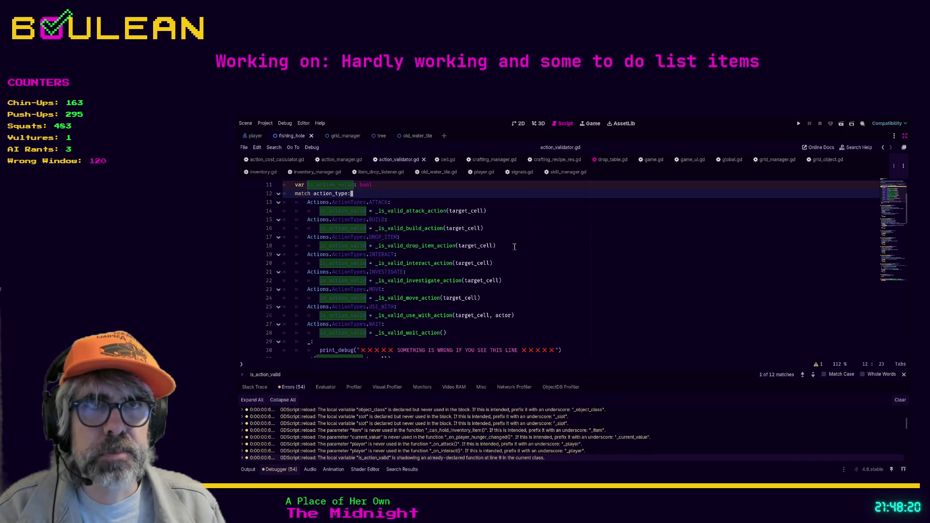
pyautogui.click(522, 239)
pyautogui.scroll(3, 498, 262)
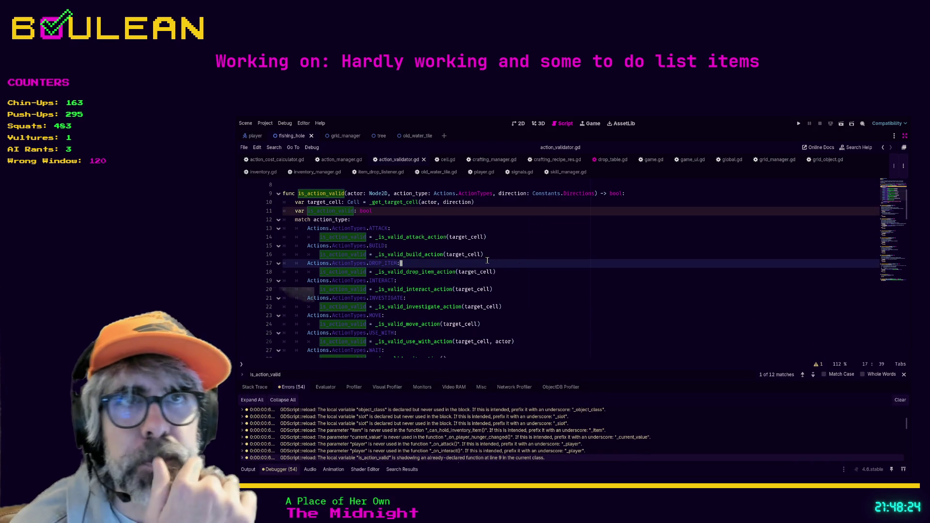
pyautogui.click(396, 219)
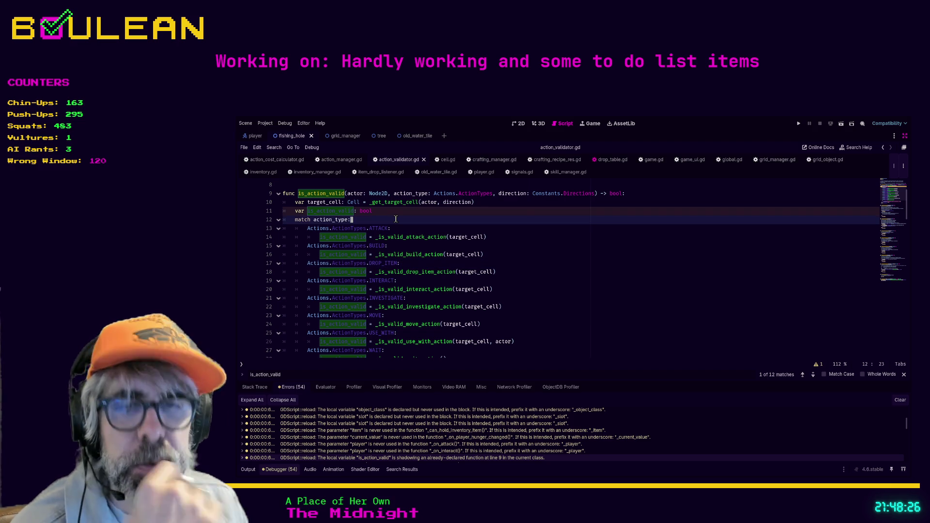
pyautogui.press('Escape')
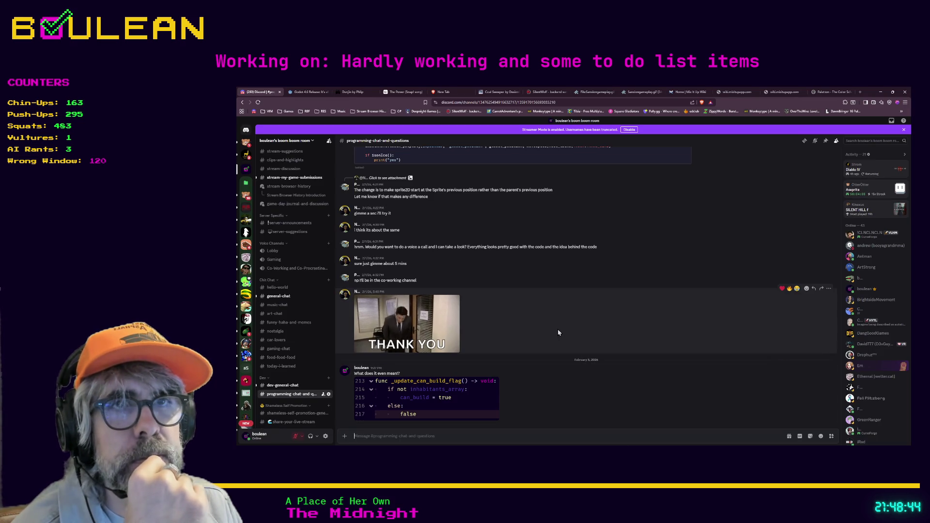
# Step: In general-chat, play the 'Kitten spam 2' video full screen, then return to the chat
pyautogui.click(286, 385)
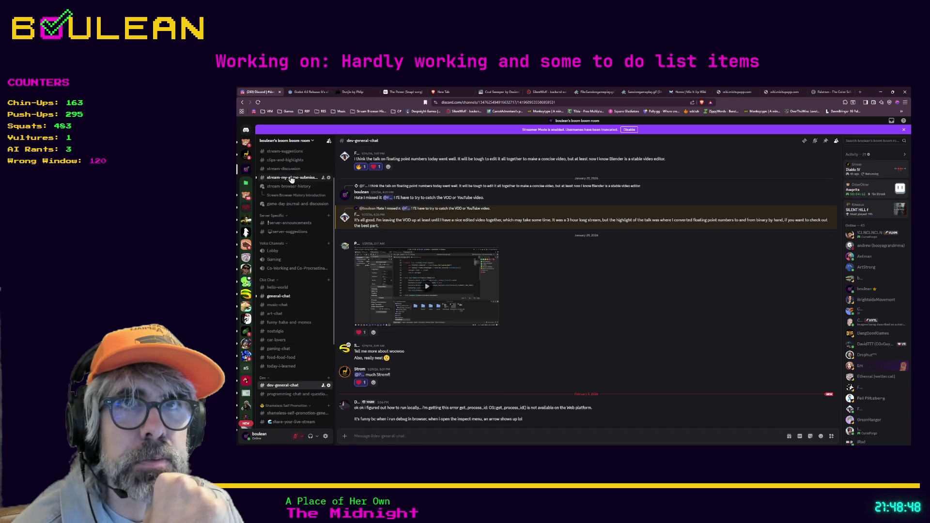
pyautogui.scroll(1, 291, 290)
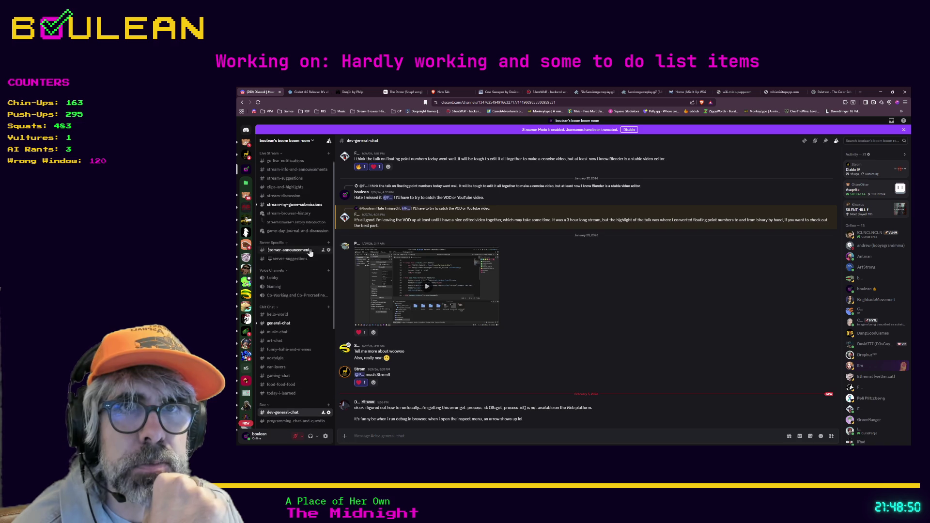
pyautogui.click(271, 321)
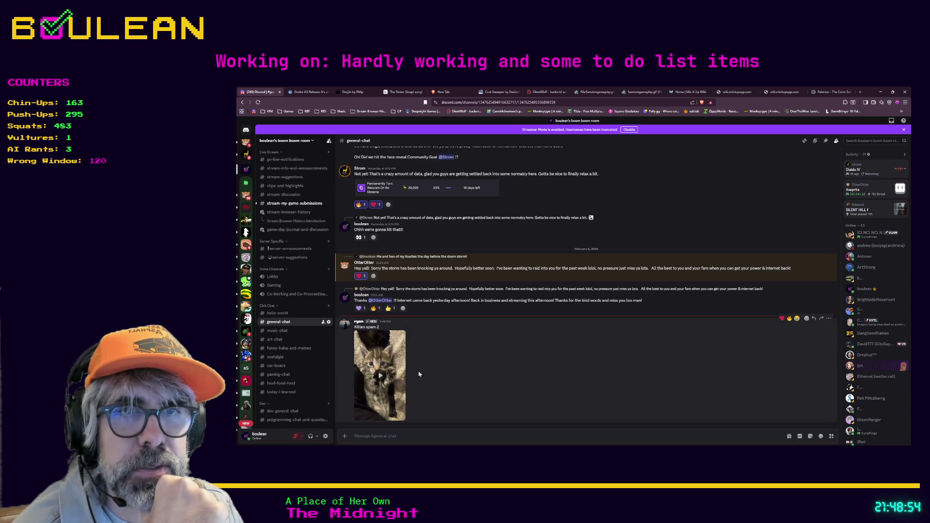
pyautogui.click(373, 404)
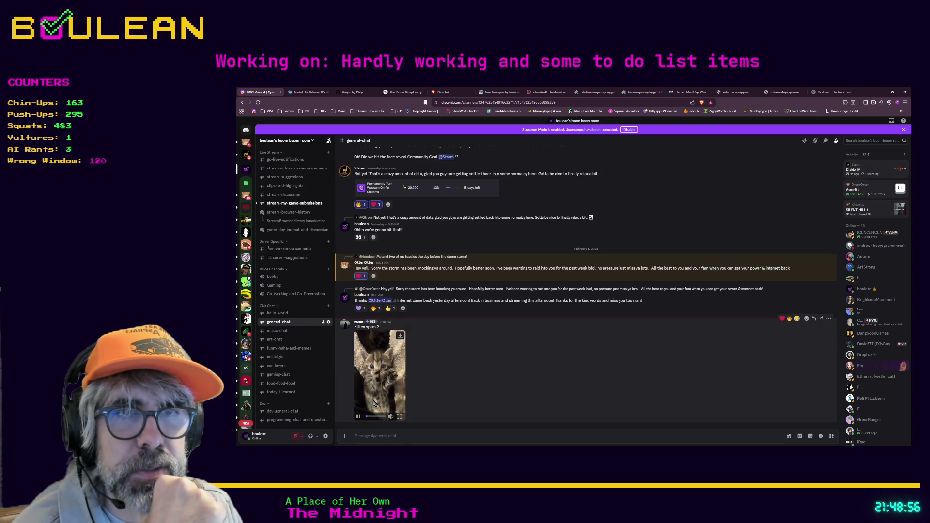
pyautogui.click(399, 417)
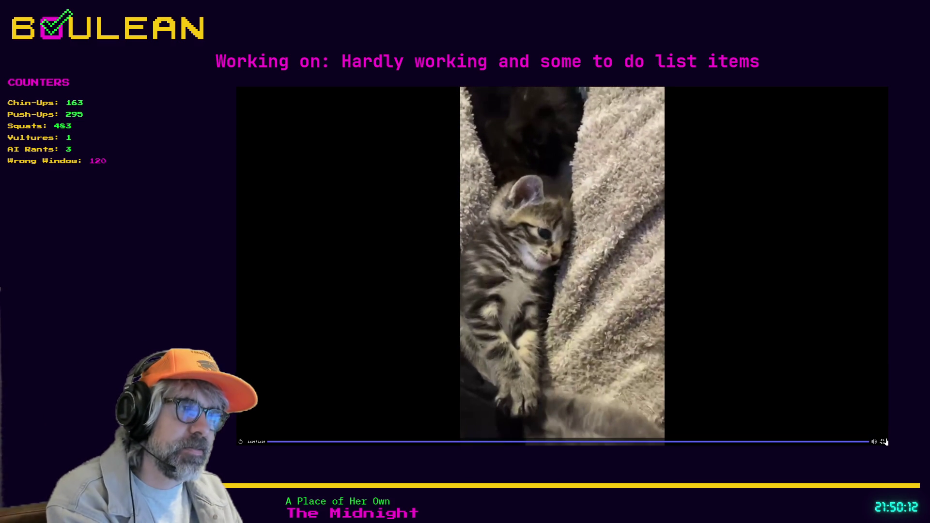
pyautogui.click(882, 441)
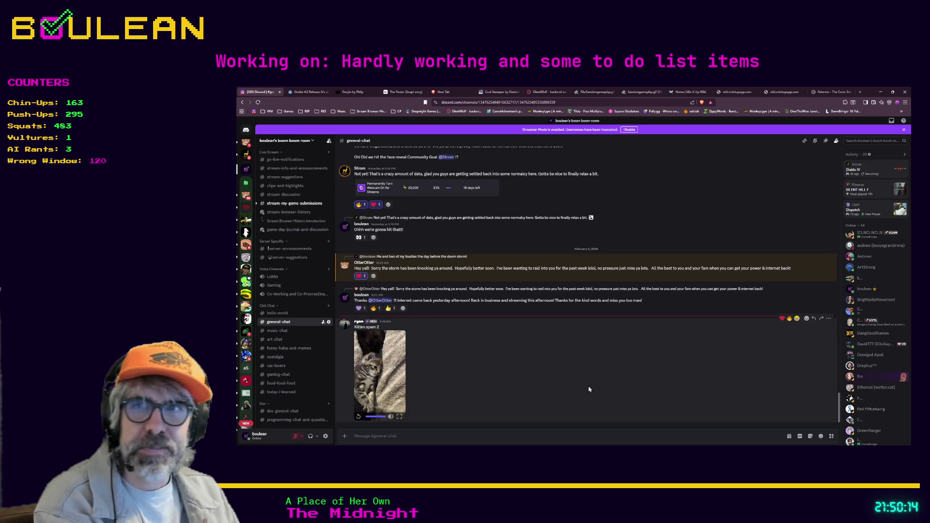